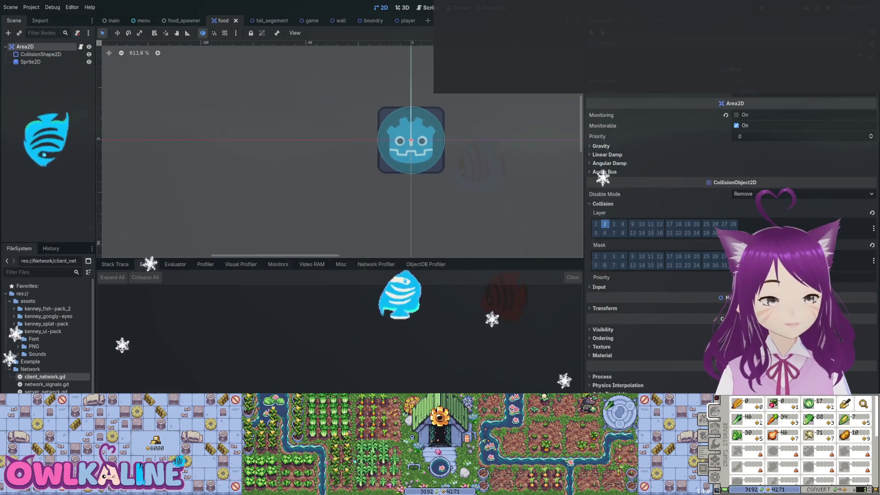
Step: Flick through the tail_segement, wall, menu, main and food_spawner scene tabs, ending on food
{"action": "left_click", "coordinate": [262, 21]}
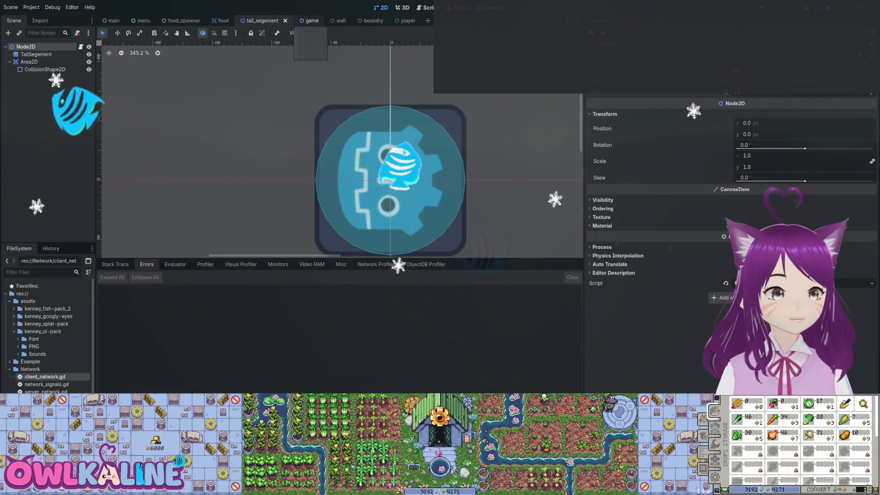
{"action": "left_click", "coordinate": [331, 21]}
{"action": "left_click", "coordinate": [373, 20]}
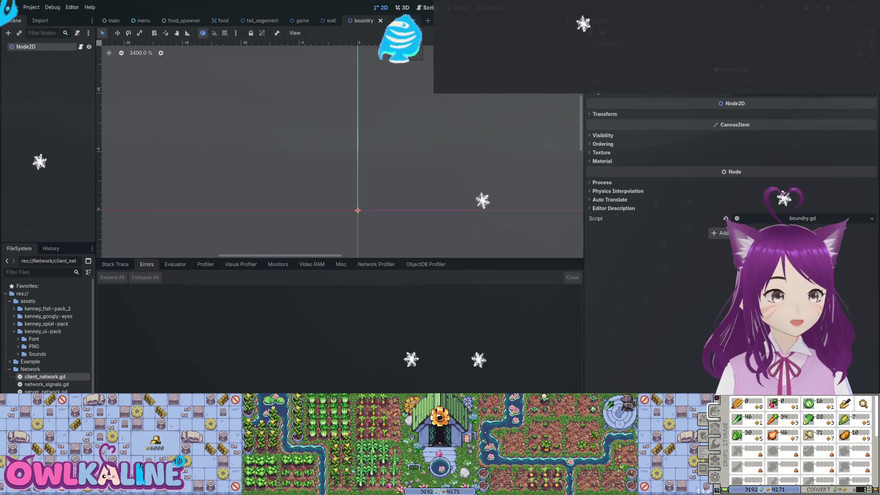
{"action": "left_click", "coordinate": [262, 21]}
{"action": "left_click", "coordinate": [144, 21]}
{"action": "left_click", "coordinate": [111, 21]}
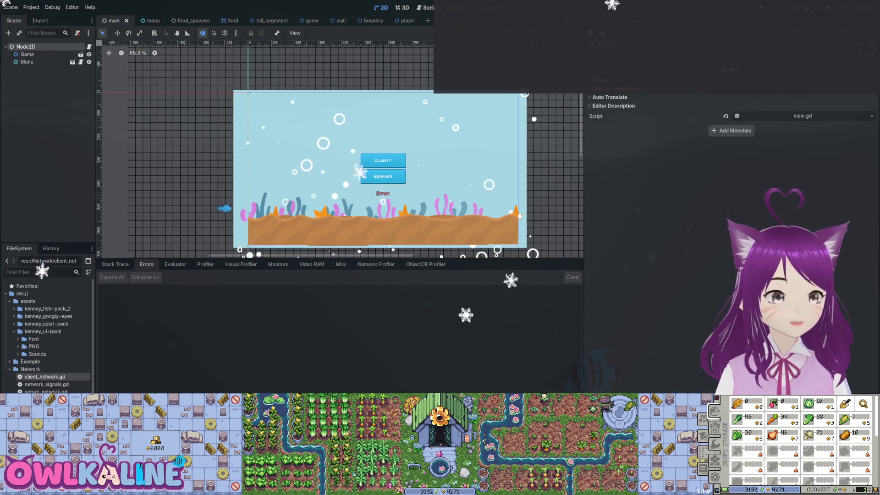
{"action": "left_click", "coordinate": [144, 21]}
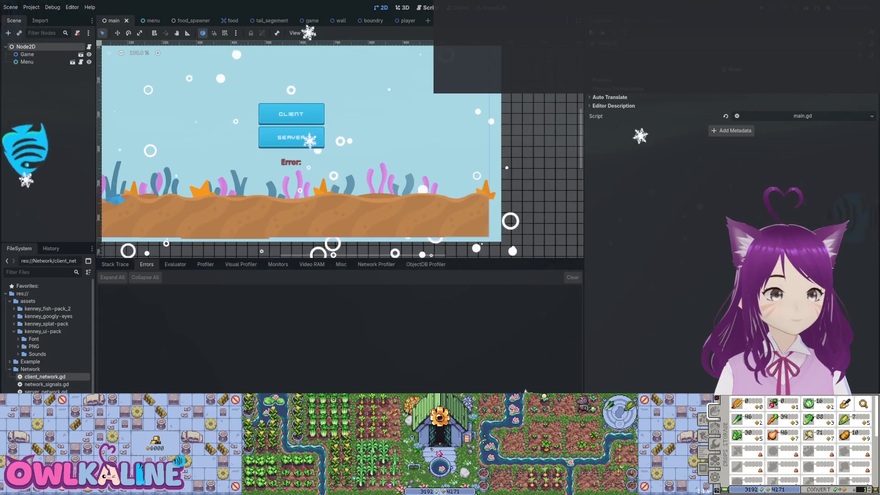
{"action": "left_click", "coordinate": [183, 21]}
{"action": "left_click", "coordinate": [223, 21]}
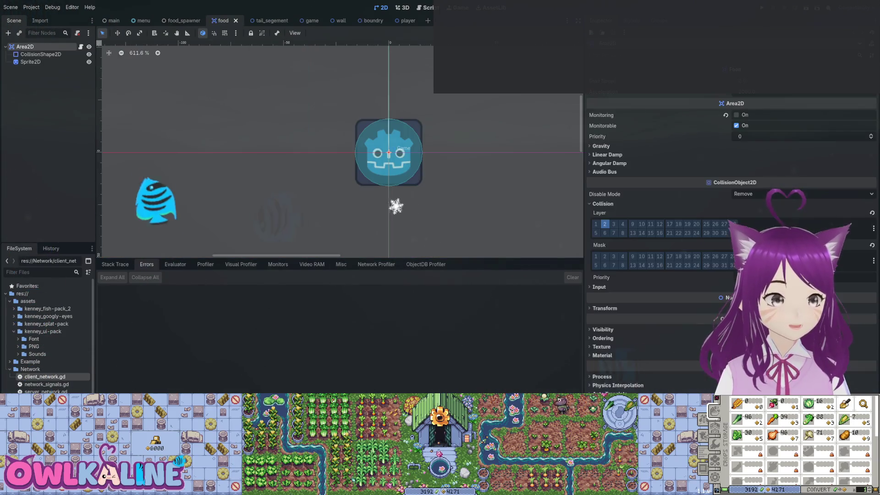
{"action": "scroll", "coordinate": [495, 140], "scroll_direction": "up", "scroll_amount": 2}
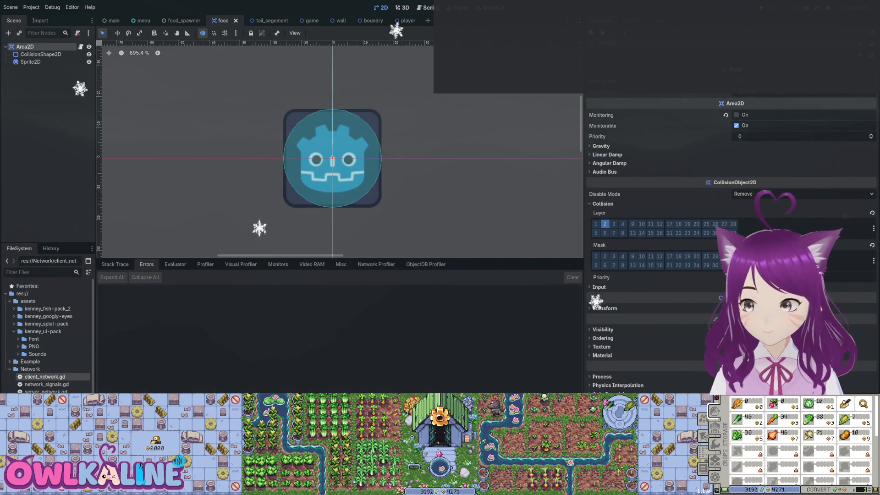
Step: Check the farm game's Twitch settings and crops panel, then cycle the scene tabs to wall
{"action": "left_click", "coordinate": [713, 477]}
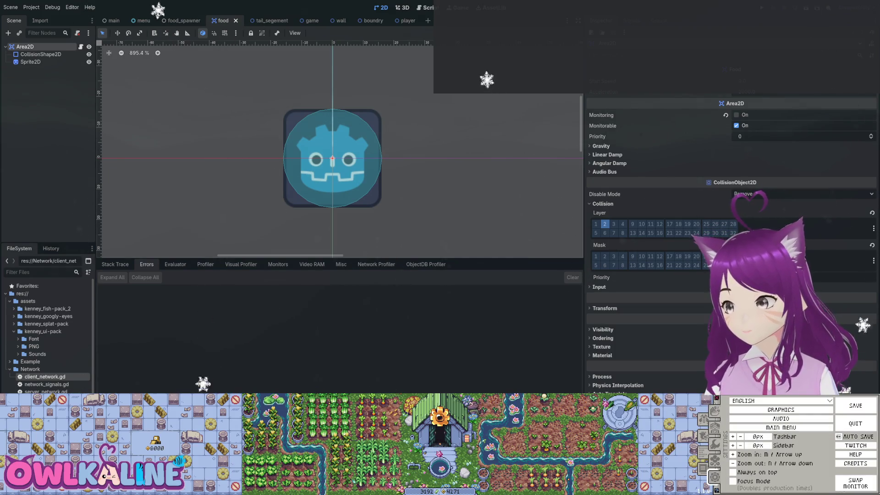
{"action": "left_click", "coordinate": [855, 445]}
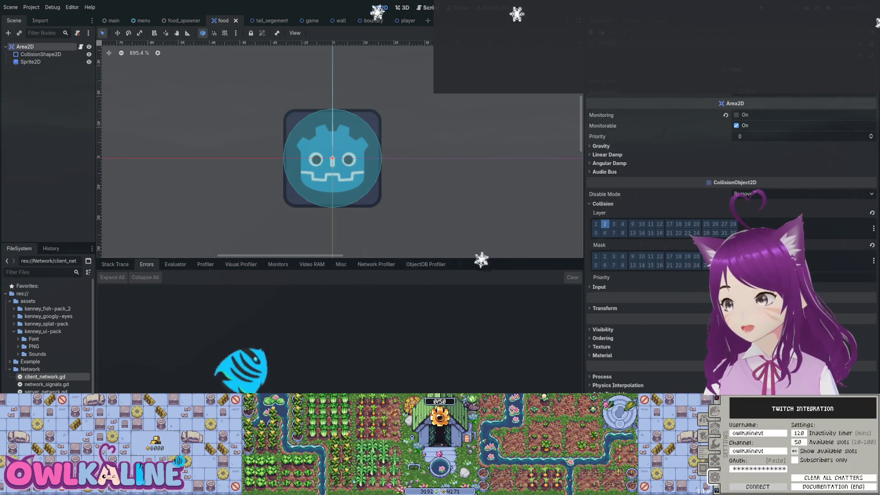
{"action": "left_click", "coordinate": [714, 411]}
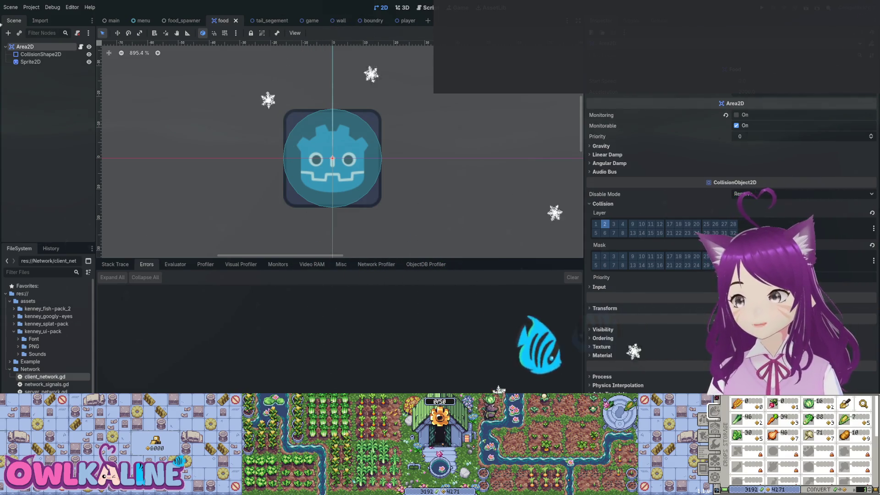
{"action": "left_click", "coordinate": [714, 410]}
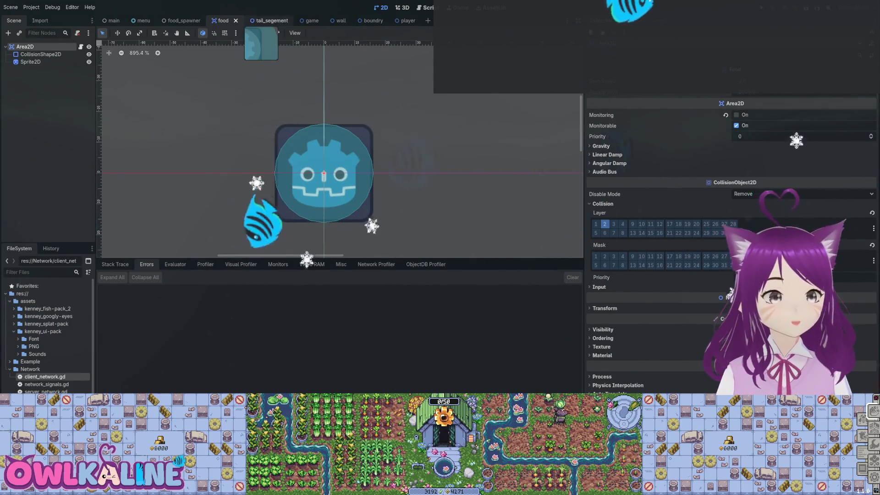
{"action": "key", "text": "ctrl+Tab"}
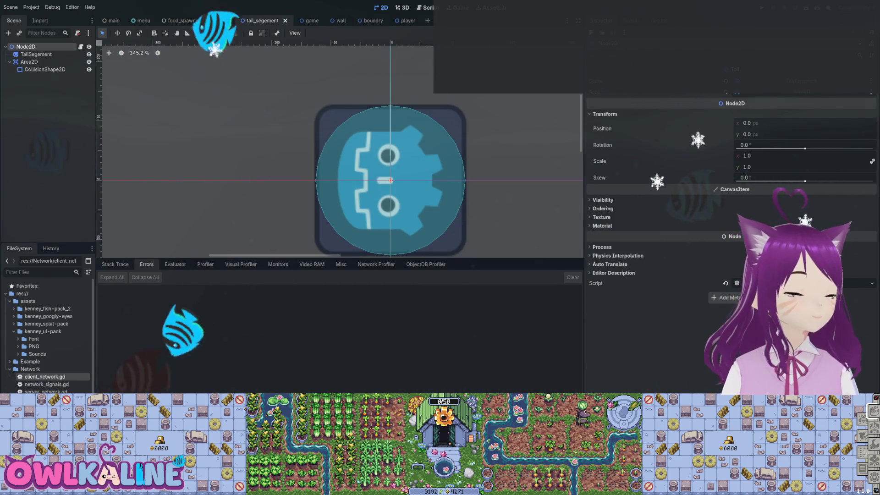
{"action": "key", "text": "ctrl+Tab"}
{"action": "key", "text": "ctrl+Tab"}
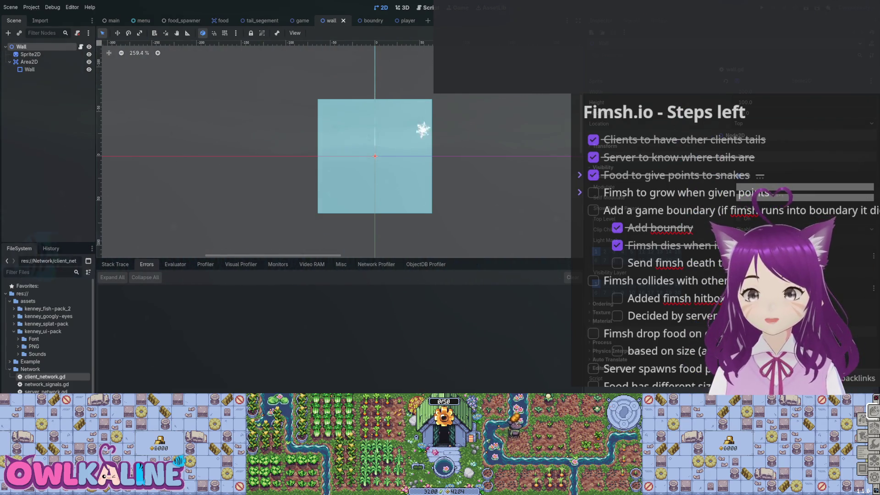
Step: Zoom in on the wall square and run the project with F5
{"action": "scroll", "coordinate": [267, 151], "scroll_direction": "up", "scroll_amount": 2}
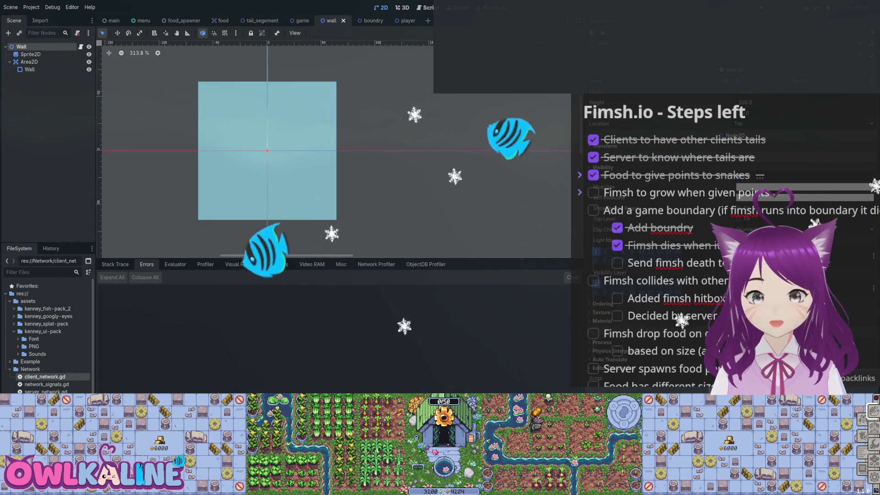
{"action": "scroll", "coordinate": [348, 152], "scroll_direction": "up", "scroll_amount": 1}
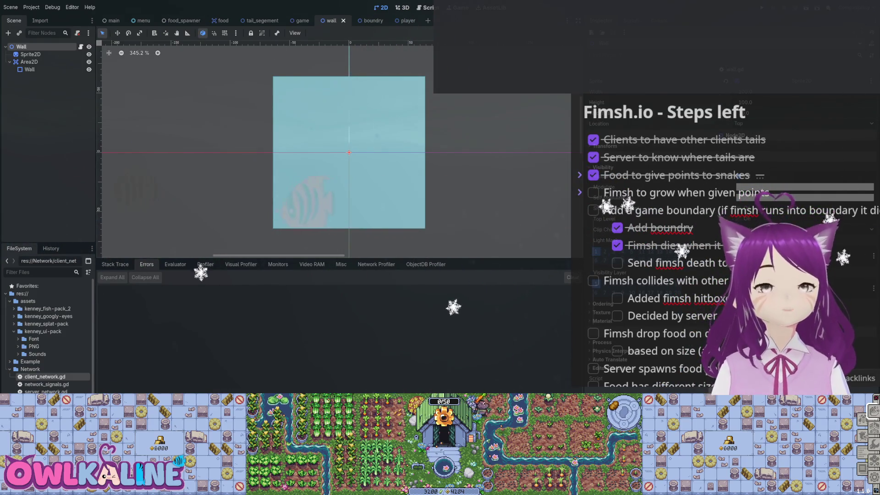
{"action": "key", "text": "F5"}
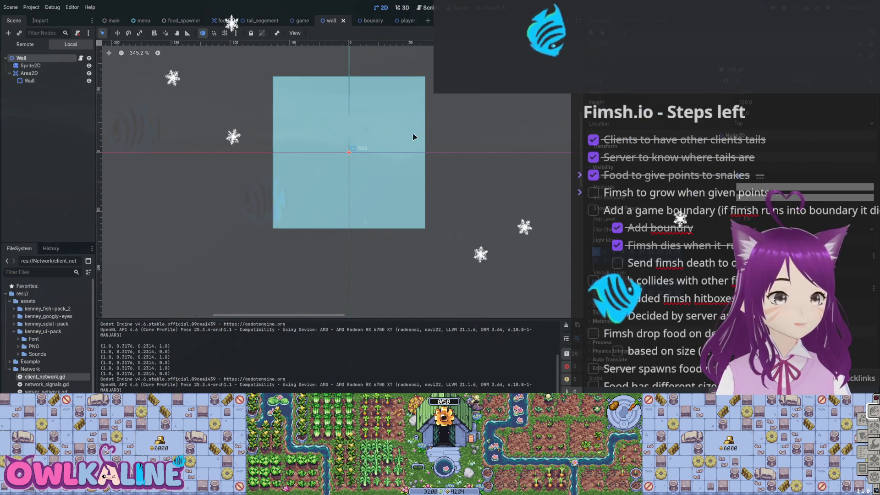
Step: Stop the running game with F8
{"action": "key", "text": "F8"}
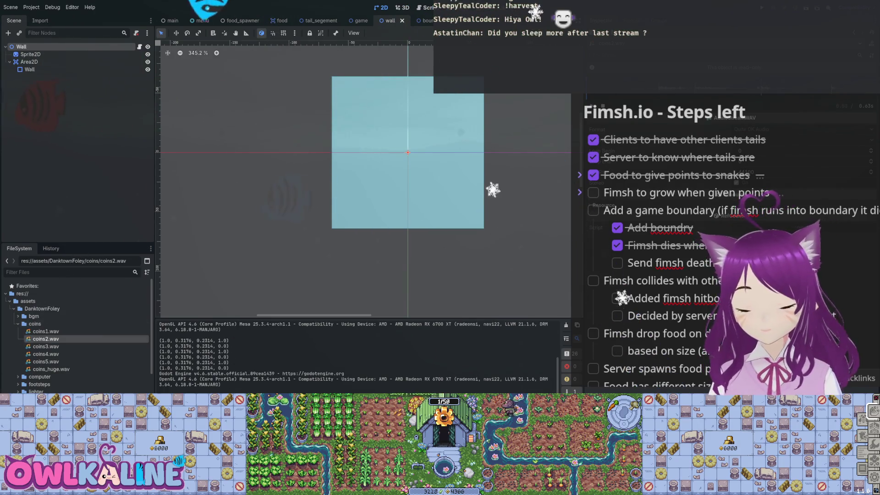
Step: Preview the coins3, coins_huge, key1, mouse1, boots1, boots2 and flats1 sound effects
{"action": "left_click", "coordinate": [45, 346]}
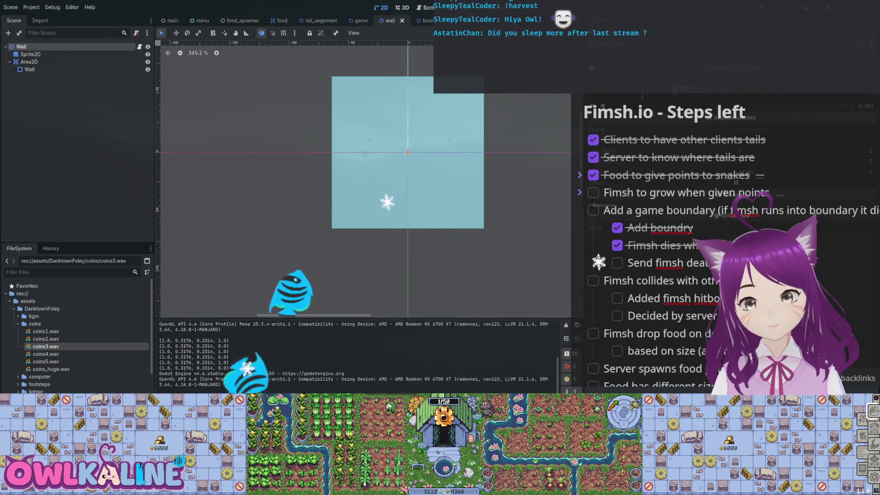
{"action": "left_click", "coordinate": [50, 369]}
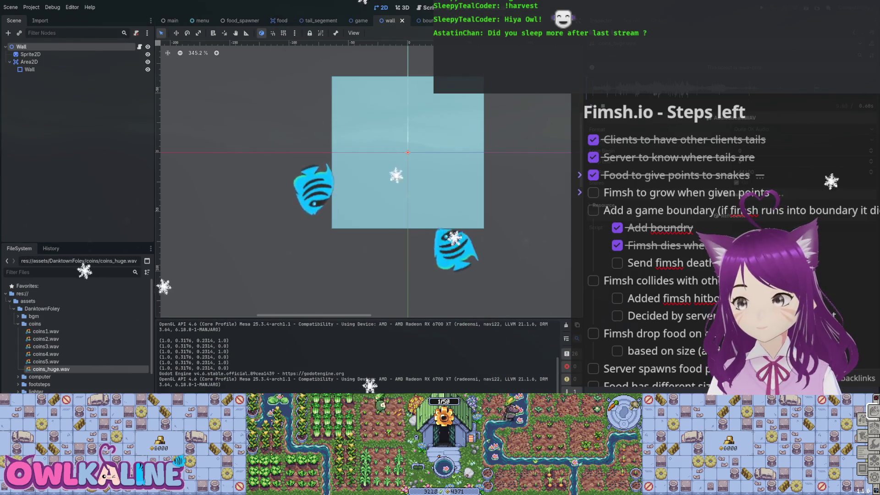
{"action": "left_click", "coordinate": [39, 331]}
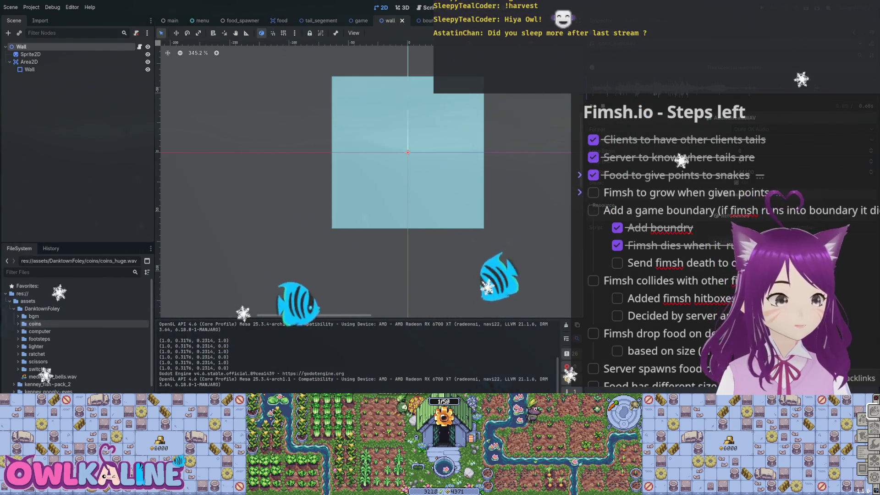
{"action": "left_click", "coordinate": [43, 338]}
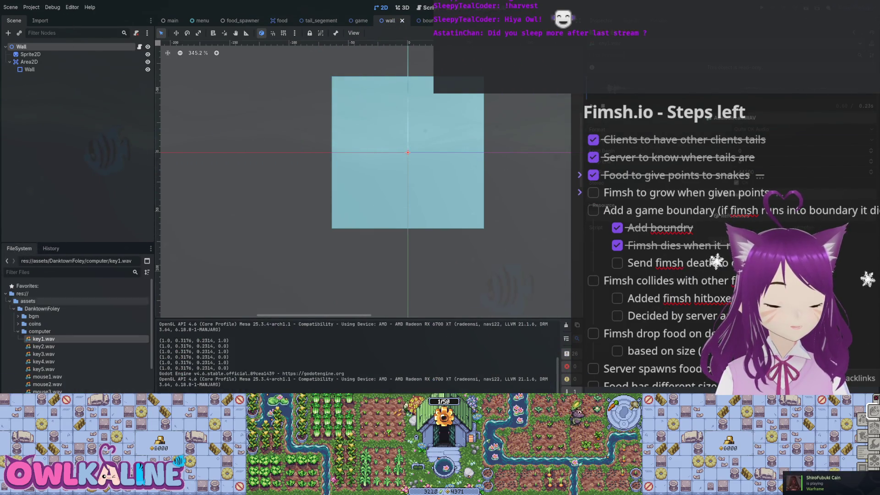
{"action": "left_click", "coordinate": [47, 376]}
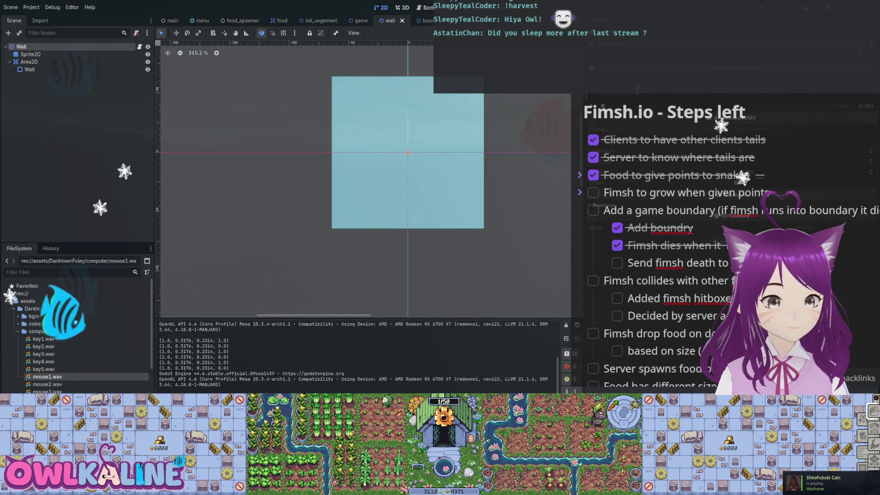
{"action": "left_click", "coordinate": [18, 331]}
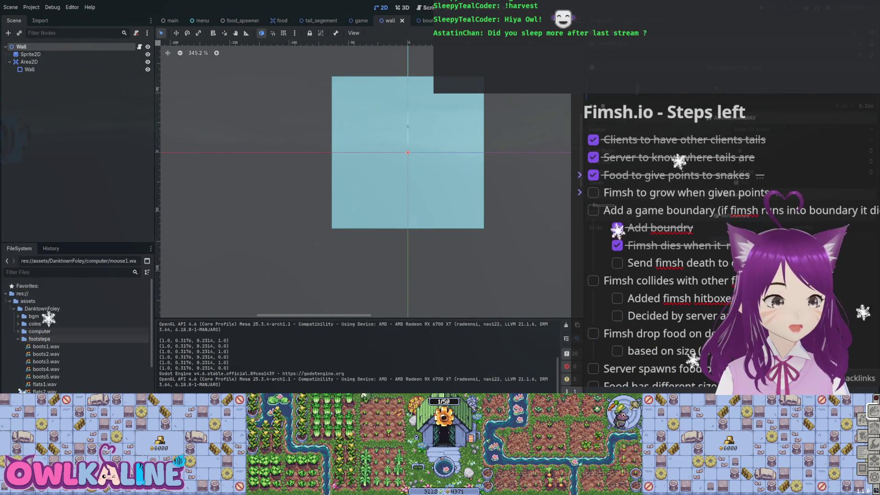
{"action": "left_click", "coordinate": [46, 347]}
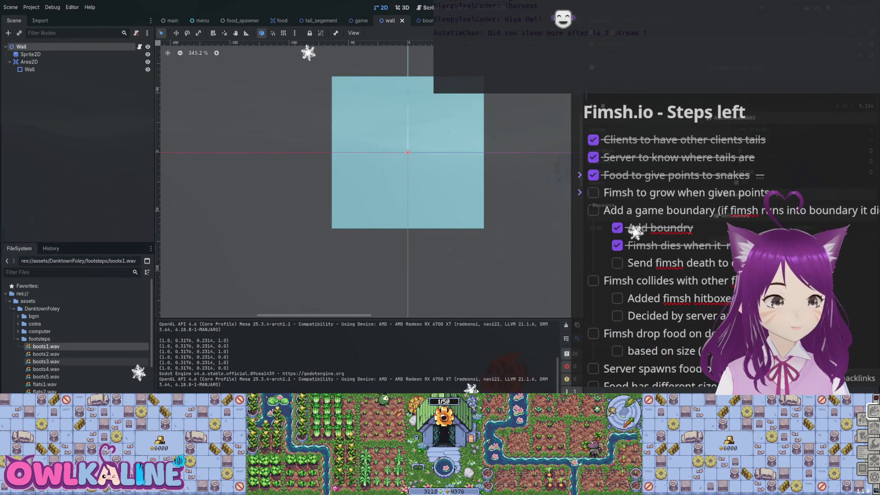
{"action": "left_click", "coordinate": [45, 354]}
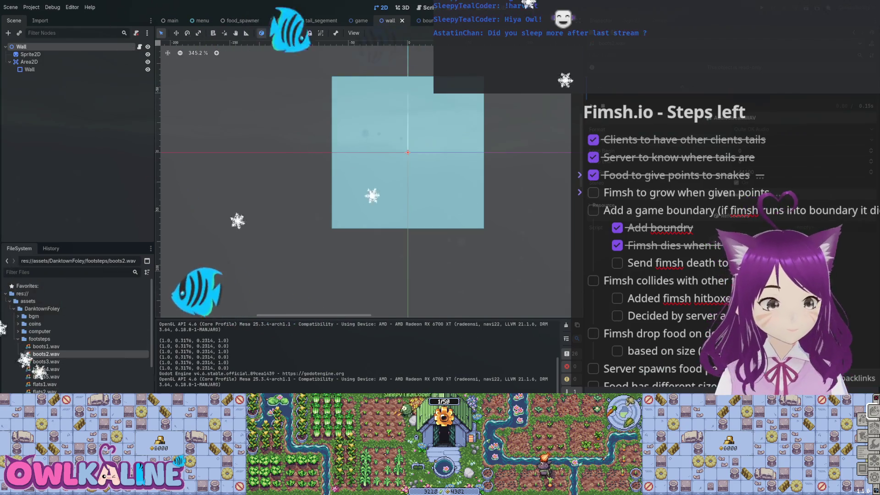
{"action": "left_click", "coordinate": [45, 384]}
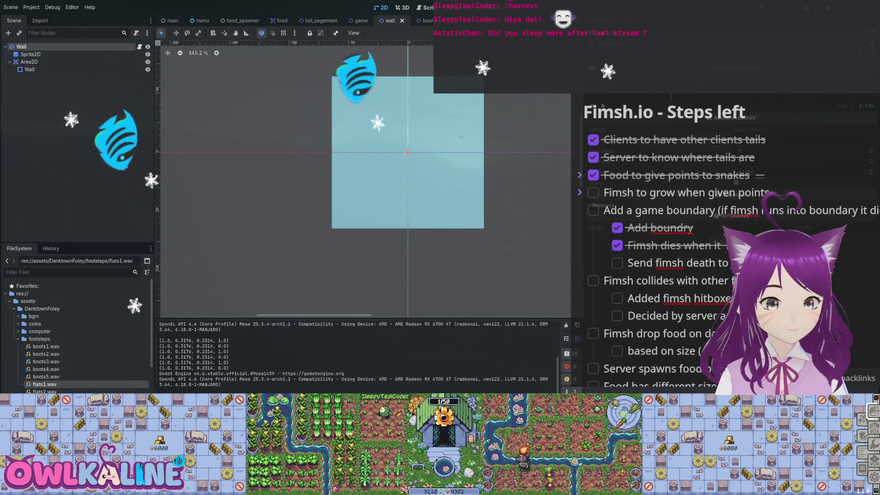
Step: Step through the flats and lighter sounds, then preview ratchet_slow3.wav
{"action": "key", "text": "Down"}
{"action": "key", "text": "Down"}
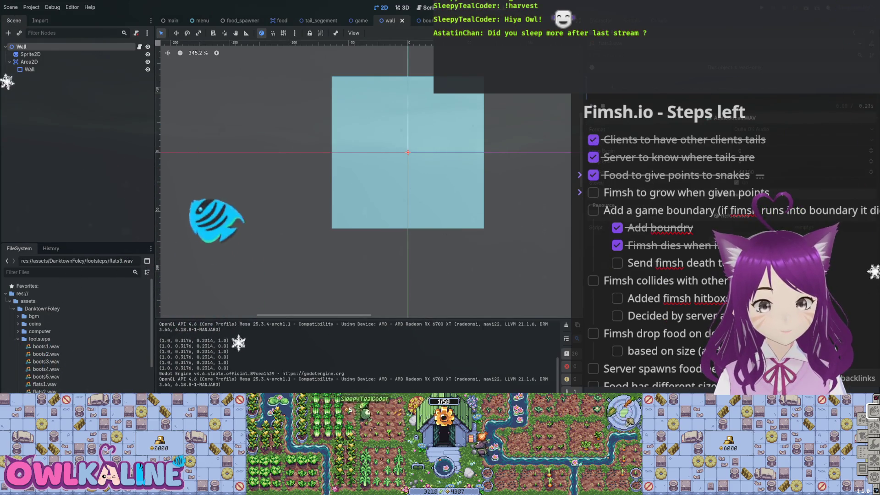
{"action": "key", "text": "Down"}
{"action": "key", "text": "Down"}
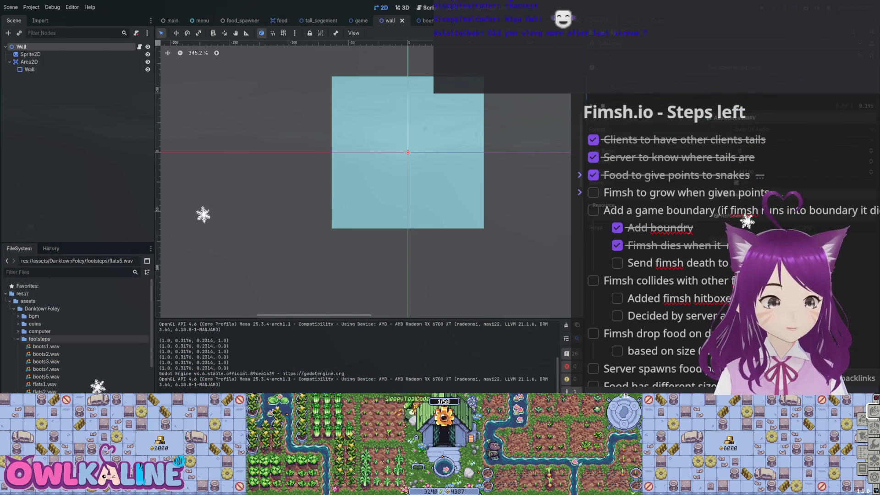
{"action": "key", "text": "Down"}
{"action": "key", "text": "Right"}
{"action": "key", "text": "Down"}
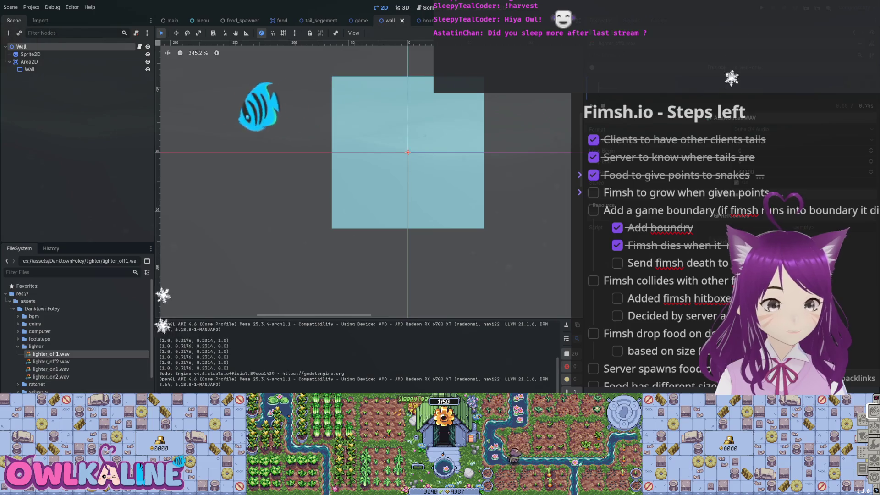
{"action": "key", "text": "Down"}
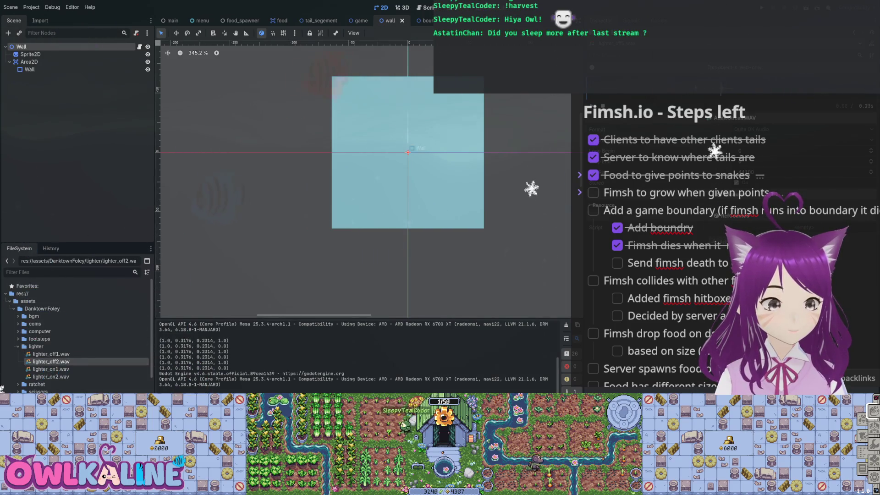
{"action": "scroll", "coordinate": [559, 126], "scroll_direction": "up", "scroll_amount": 1}
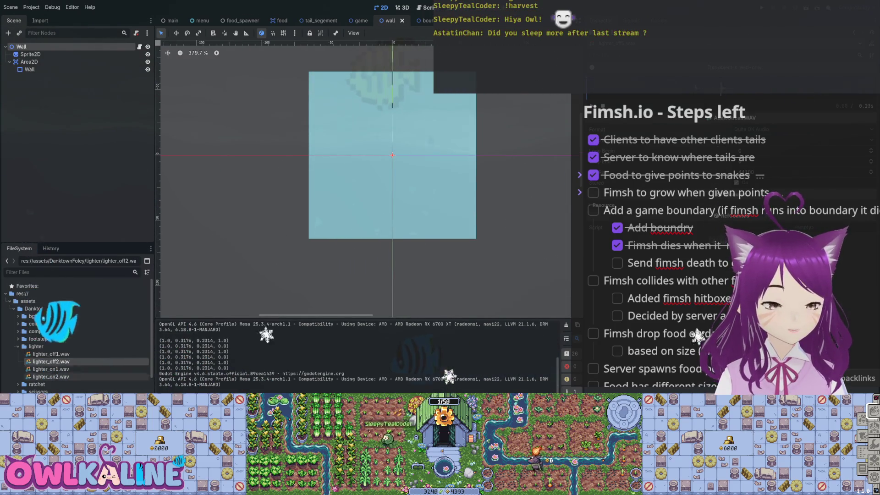
{"action": "key", "text": "Down"}
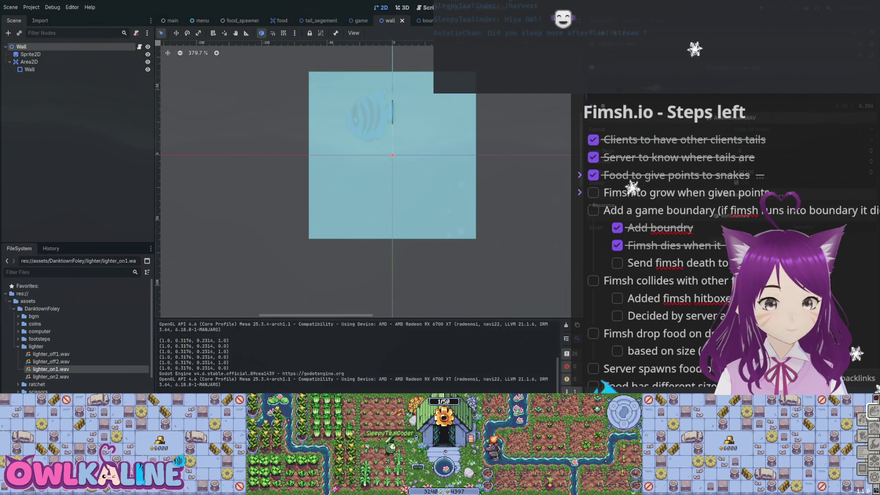
{"action": "key", "text": "Down"}
{"action": "key", "text": "Down"}
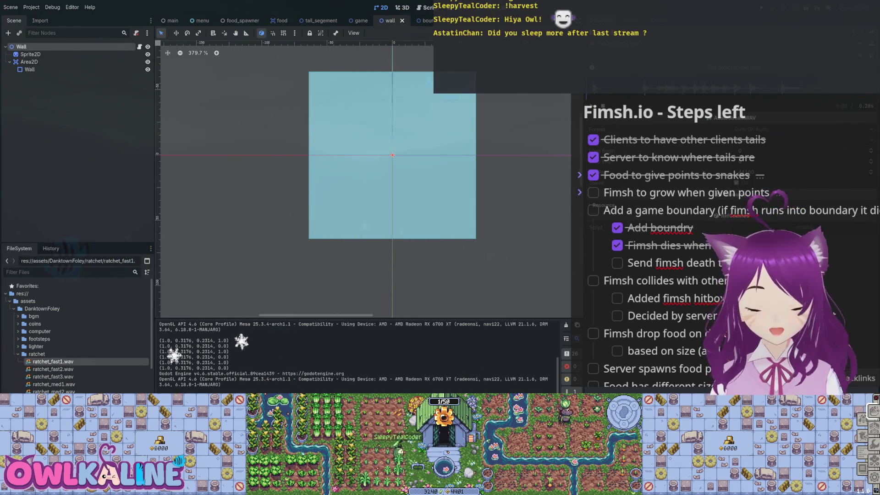
{"action": "left_click", "coordinate": [51, 422]}
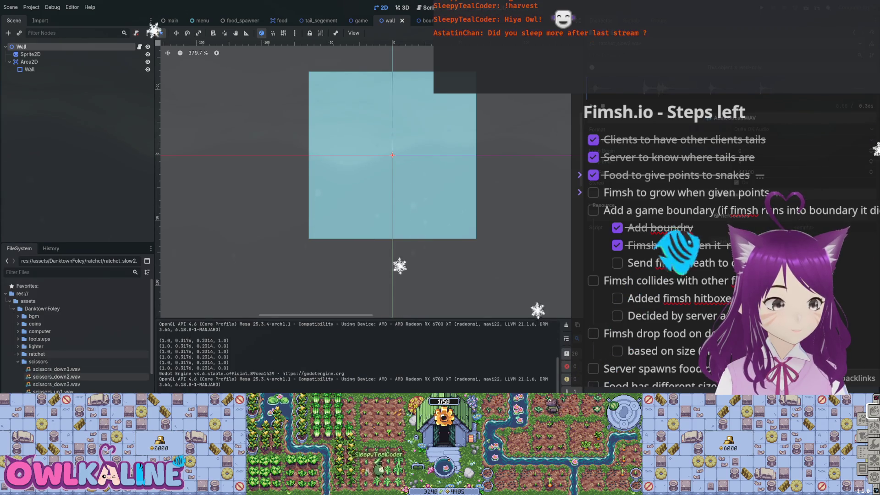
Step: Preview scissors_down1, scissors_down2 and scissors_up1, then expand switches to switch_in1.wav
{"action": "key", "text": "Right"}
{"action": "key", "text": "Down"}
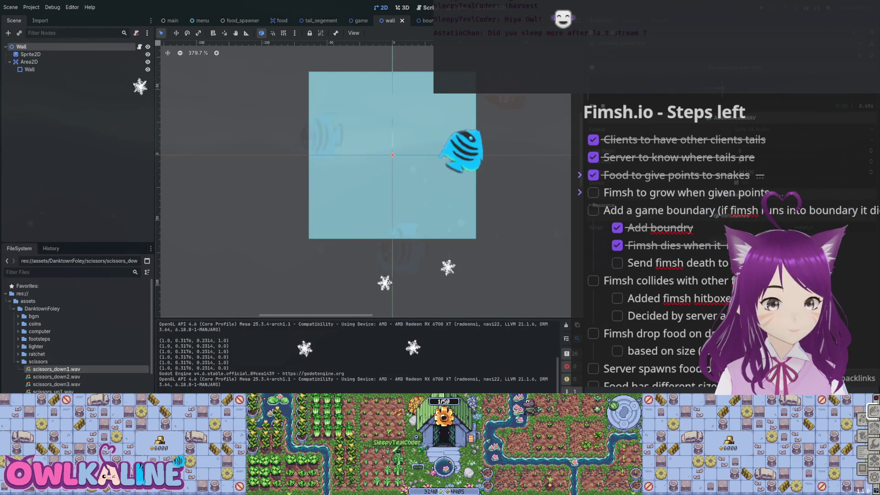
{"action": "key", "text": "Down"}
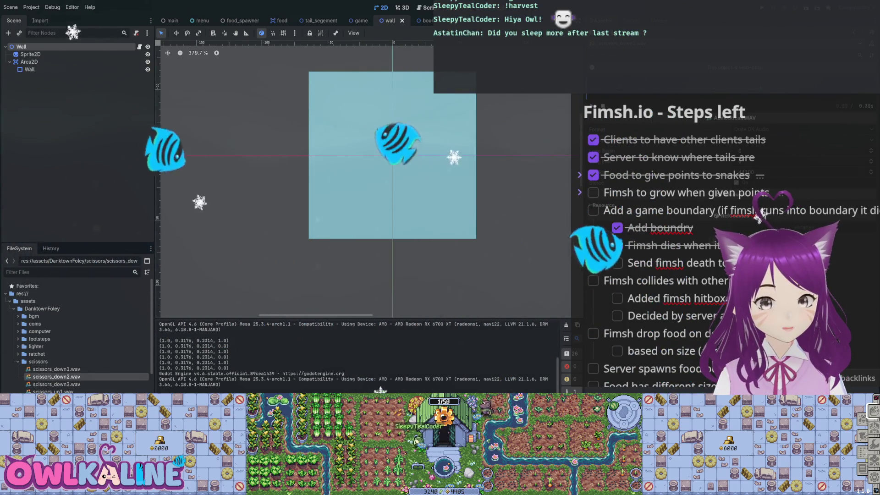
{"action": "key", "text": "Down"}
{"action": "key", "text": "Down"}
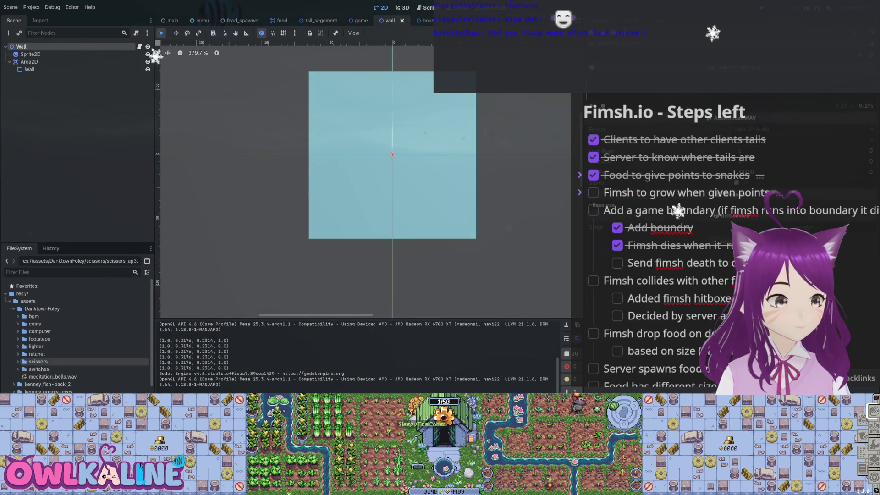
{"action": "key", "text": "Right"}
{"action": "key", "text": "Down"}
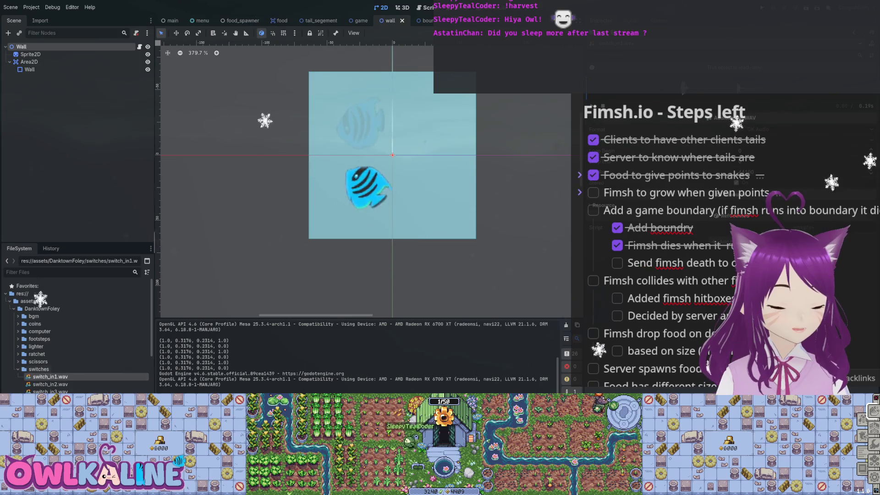
Step: Preview switch_in2 through switch_in5.wav and switch_out2.wav
{"action": "scroll", "coordinate": [76, 339], "scroll_direction": "down", "scroll_amount": 3}
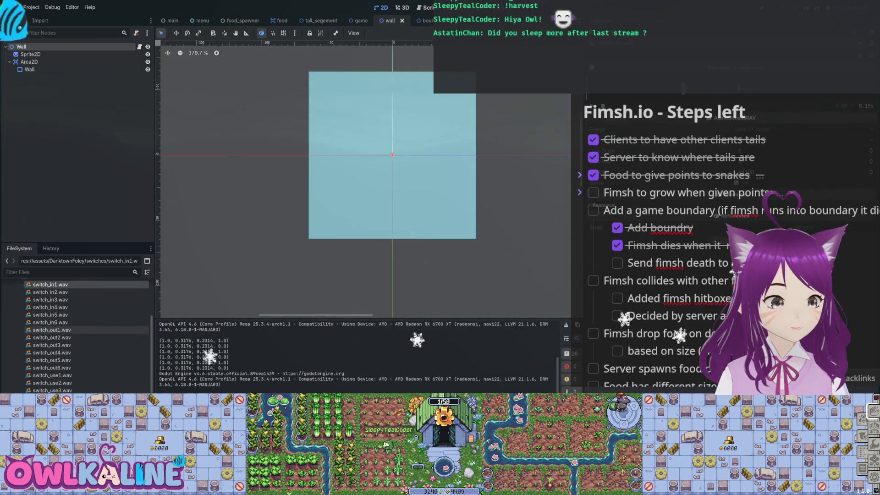
{"action": "left_click", "coordinate": [51, 315]}
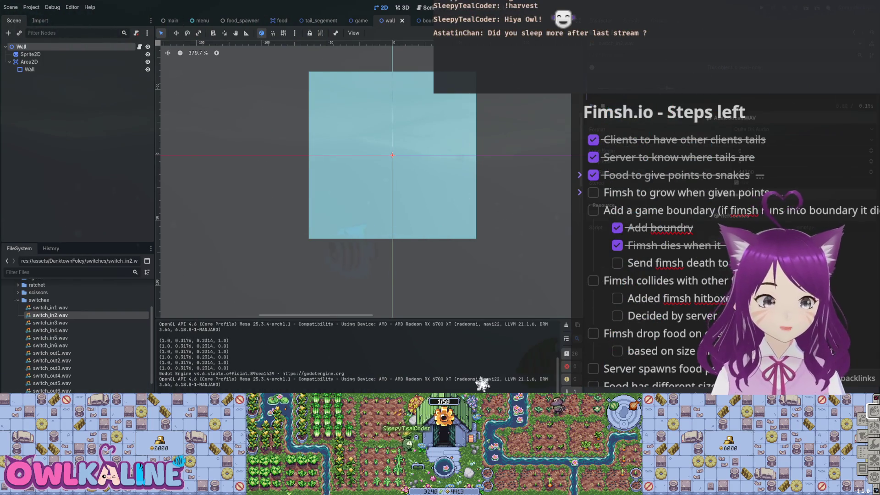
{"action": "left_click", "coordinate": [50, 323]}
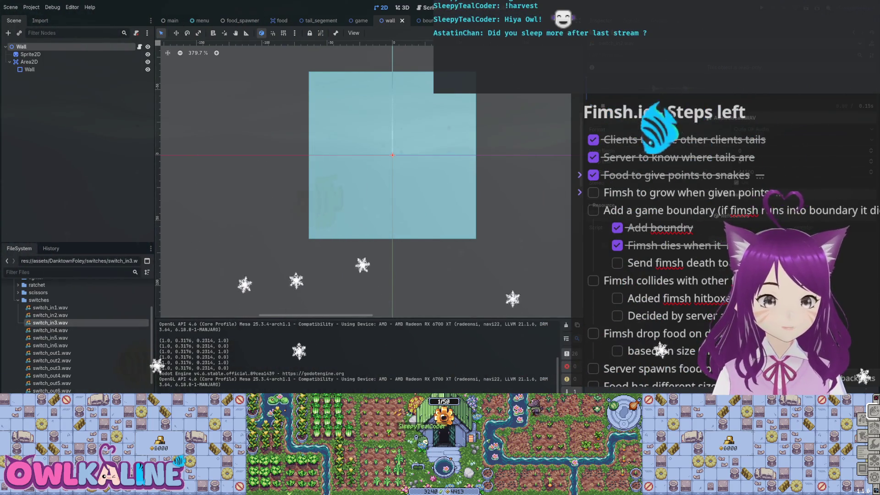
{"action": "left_click", "coordinate": [50, 330]}
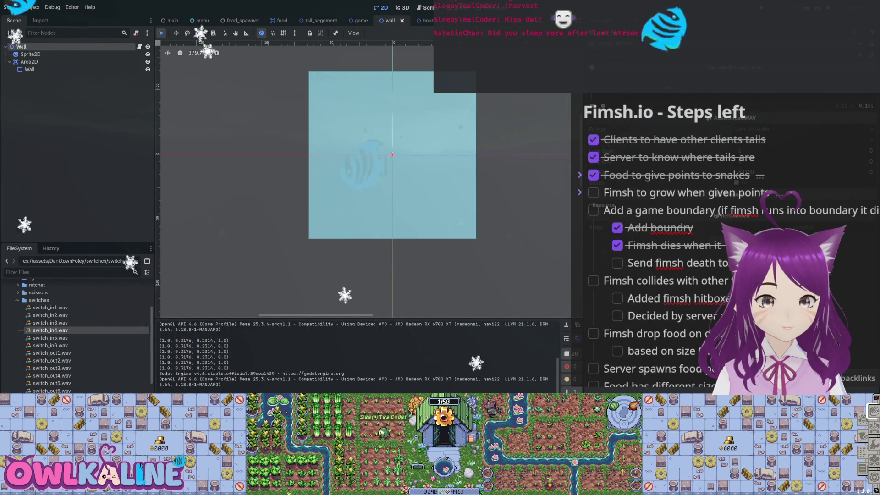
{"action": "left_click", "coordinate": [51, 338]}
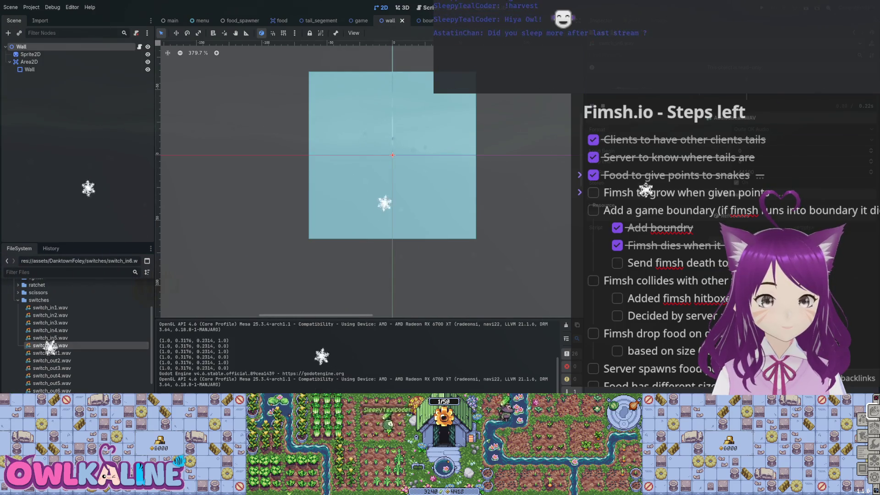
{"action": "left_click", "coordinate": [50, 360]}
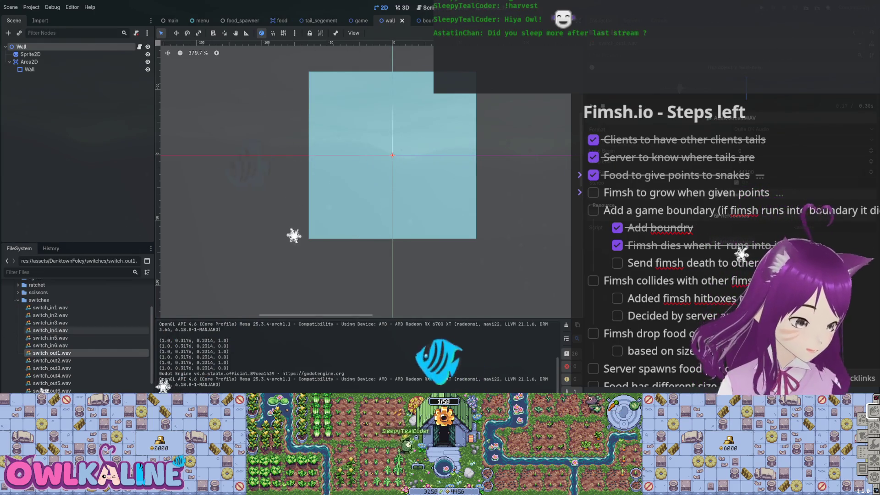
Step: Replay switch_in2.wav and preview switch_out1, switch_out2, switch_out4, switch_out5 and switch_out6
{"action": "left_click", "coordinate": [51, 314]}
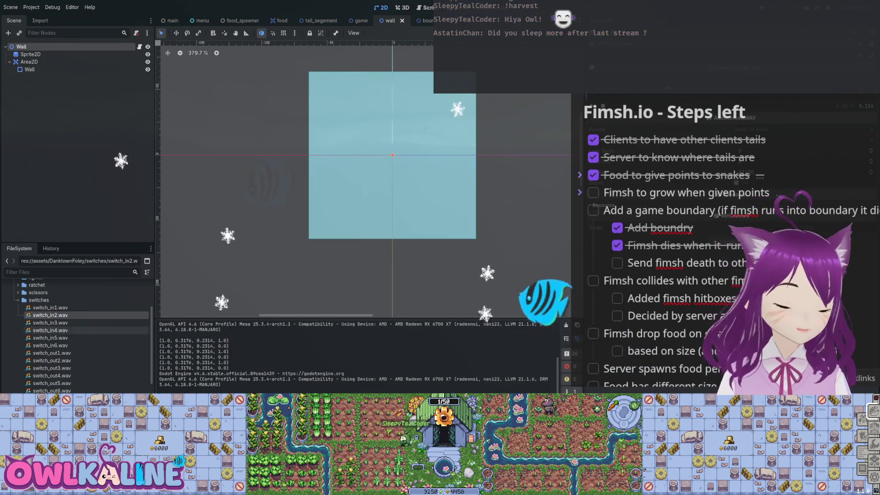
{"action": "scroll", "coordinate": [76, 335], "scroll_direction": "down", "scroll_amount": 1}
{"action": "left_click", "coordinate": [52, 330]}
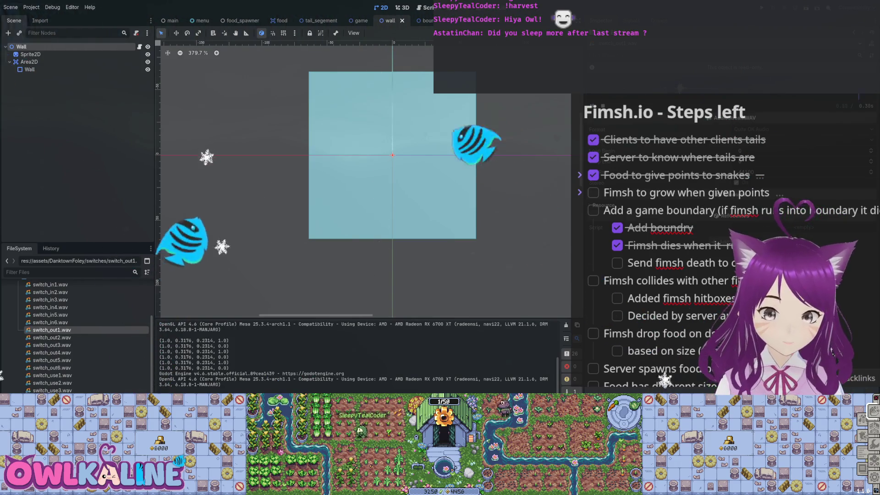
{"action": "left_click", "coordinate": [52, 337]}
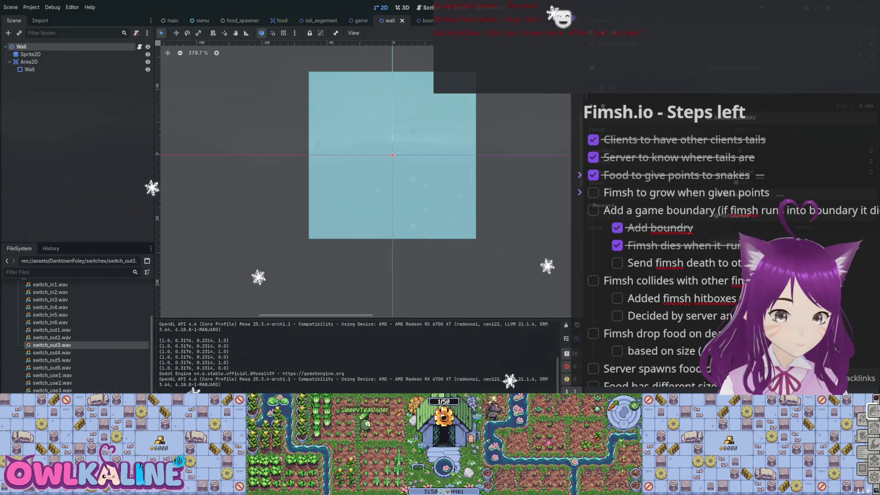
{"action": "left_click", "coordinate": [52, 353]}
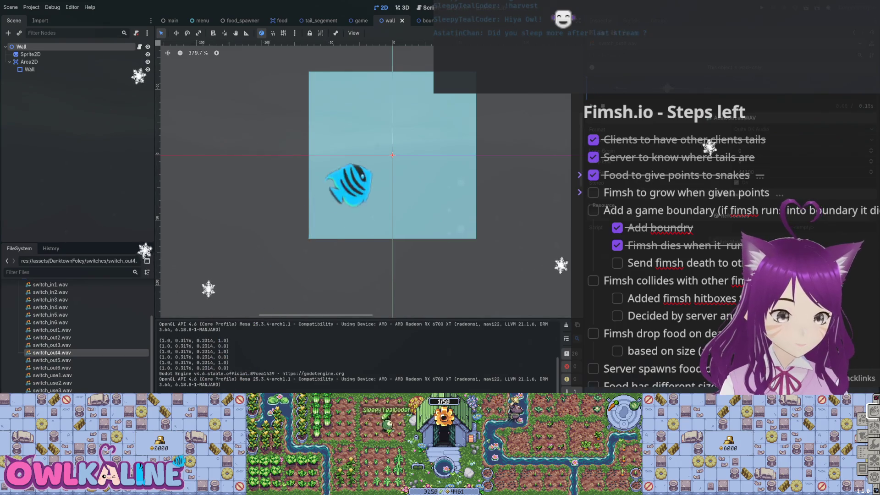
{"action": "left_click", "coordinate": [51, 359]}
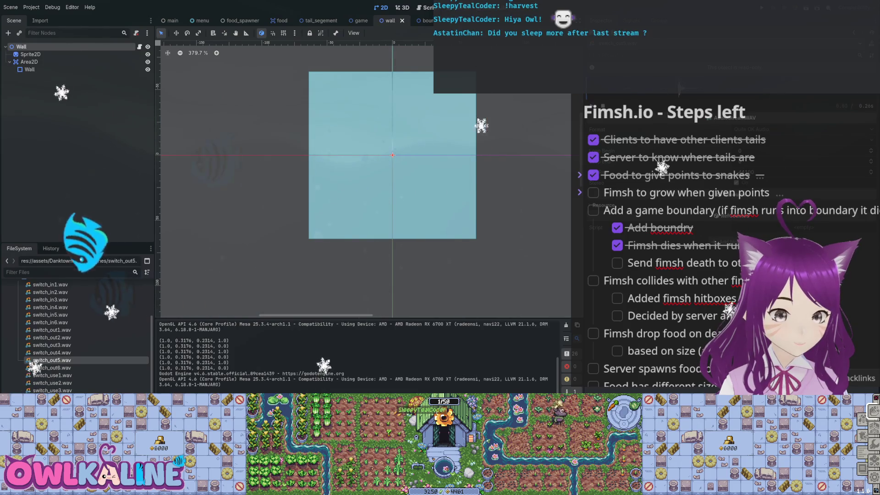
{"action": "left_click", "coordinate": [52, 367]}
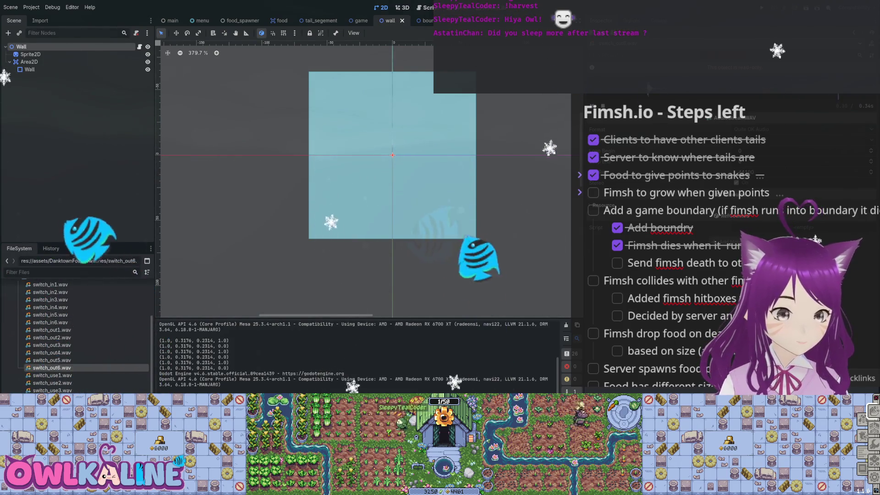
Step: Preview switch_use1, switch_use3 and meditation_bells.wav, then reselect switch_in2.wav
{"action": "left_click", "coordinate": [52, 375]}
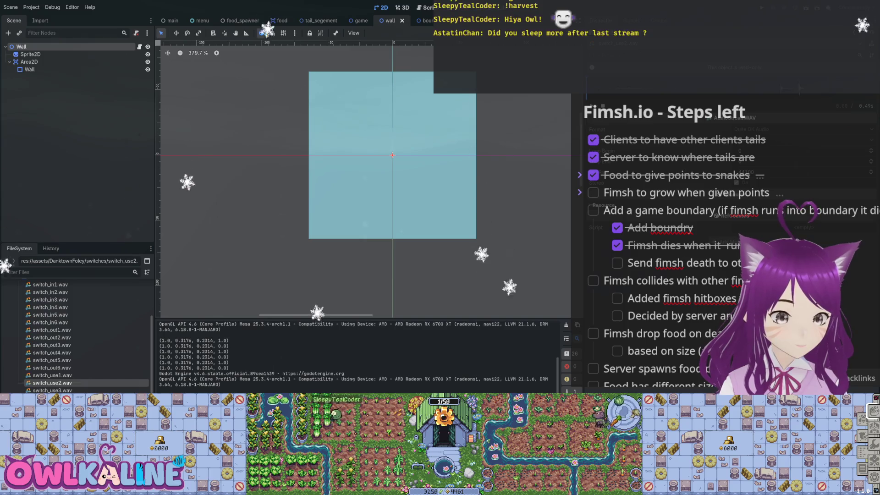
{"action": "left_click", "coordinate": [52, 390]}
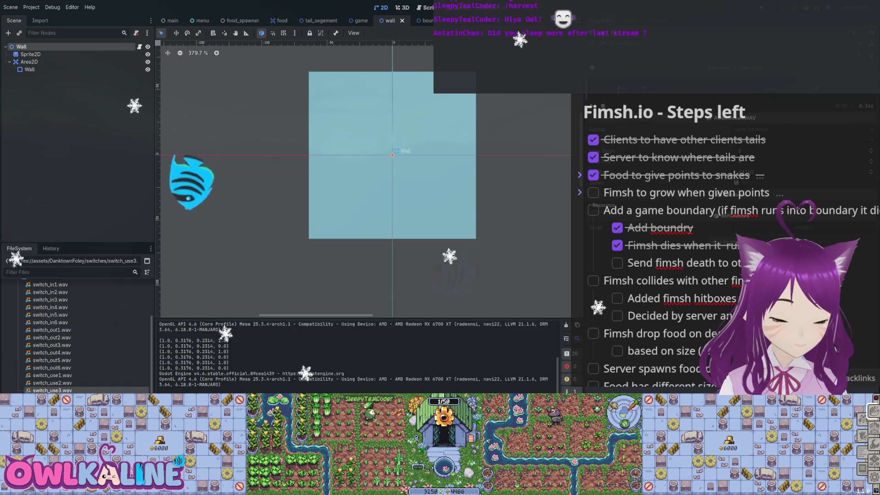
{"action": "key", "text": "Down"}
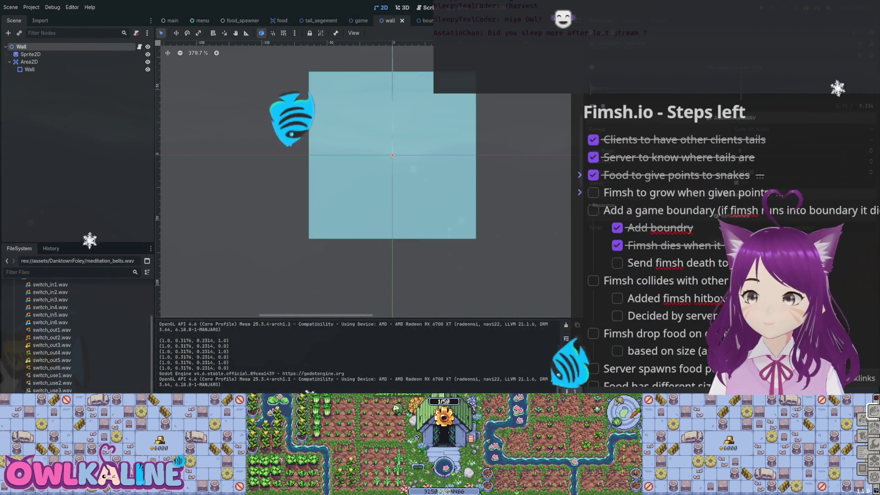
{"action": "scroll", "coordinate": [78, 335], "scroll_direction": "down", "scroll_amount": 2}
{"action": "scroll", "coordinate": [78, 334], "scroll_direction": "up", "scroll_amount": 5}
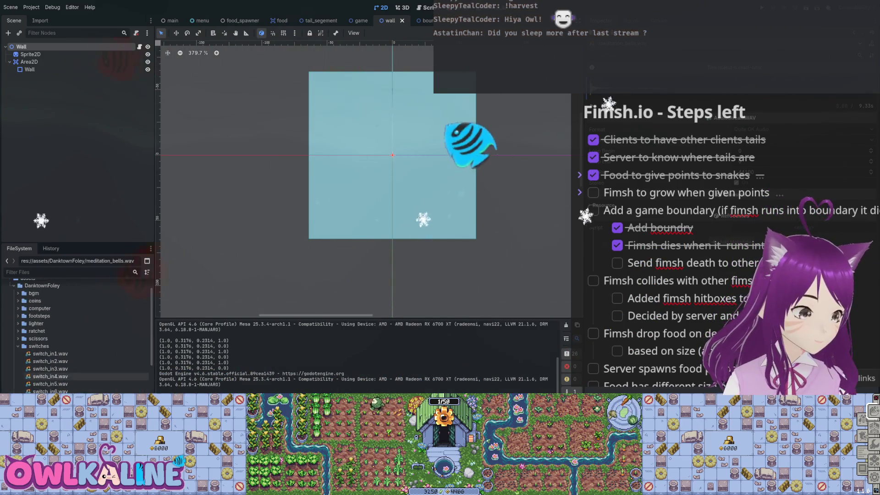
{"action": "left_click", "coordinate": [50, 361]}
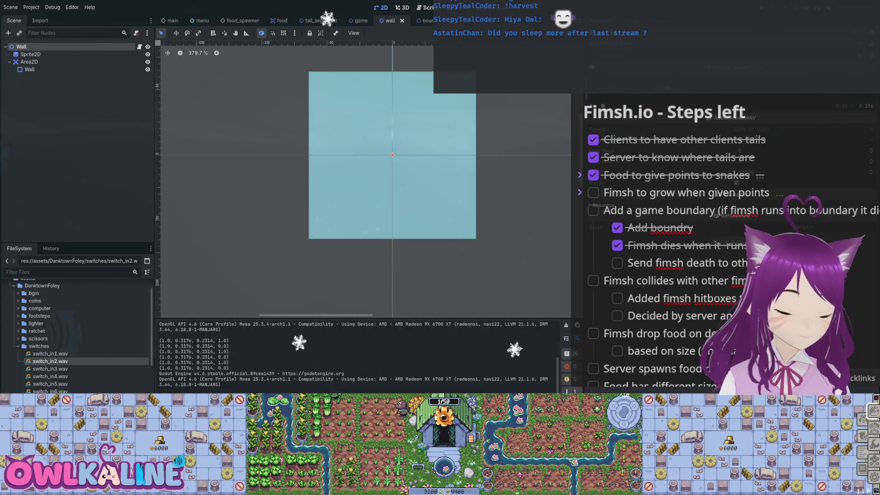
{"action": "scroll", "coordinate": [78, 334], "scroll_direction": "up", "scroll_amount": 1}
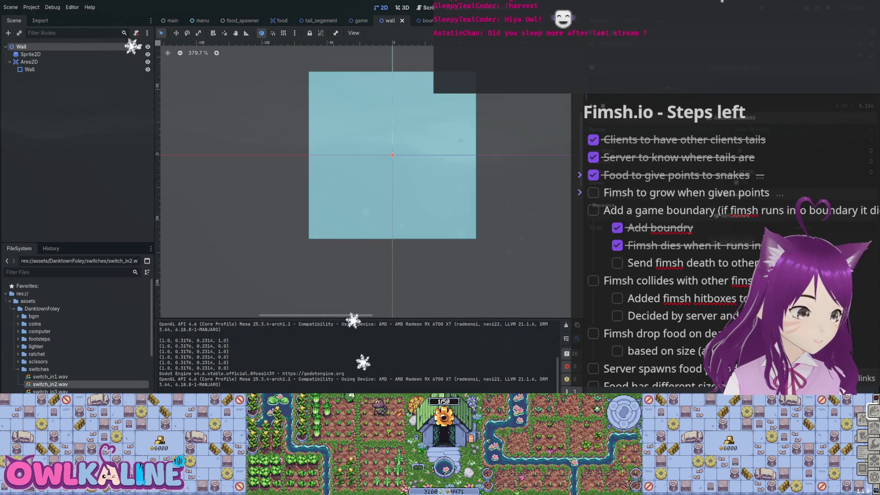
Step: Move switch_in2.wav into assets, rename it eat_danktownFoly.wav, and open the food scene
{"action": "left_click_drag", "start_coordinate": [33, 301], "coordinate": [33, 301]}
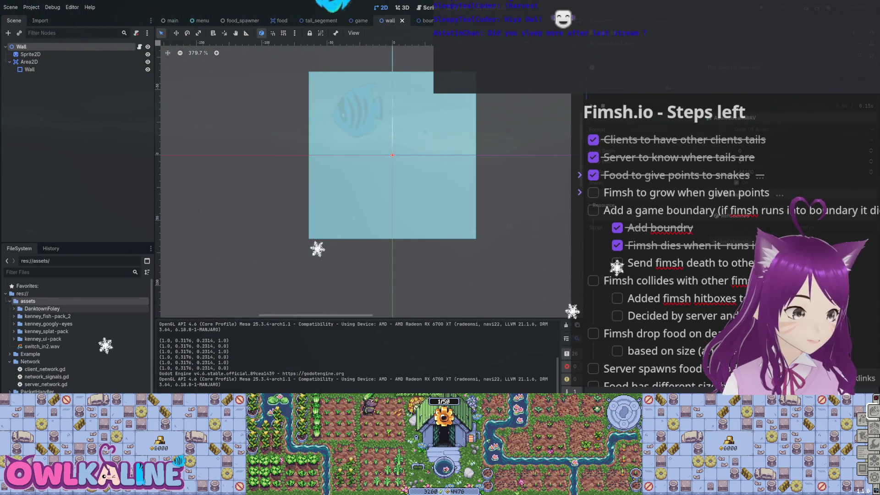
{"action": "left_click", "coordinate": [42, 346]}
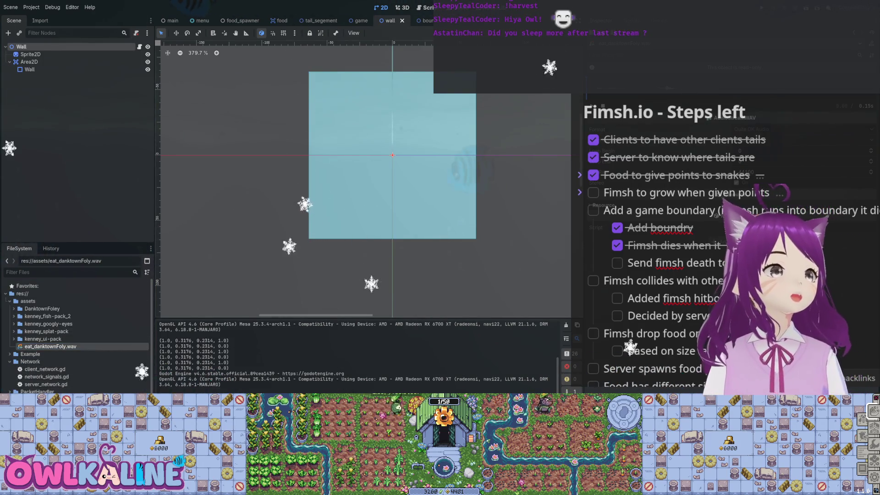
{"action": "left_click", "coordinate": [280, 20]}
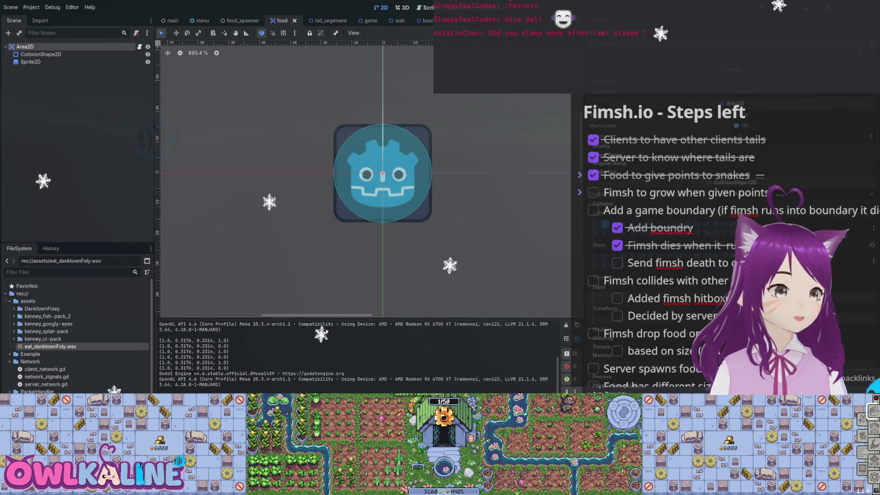
Step: Open the food.gd script with Ctrl+F3 and scroll through it
{"action": "key", "text": "ctrl+F3"}
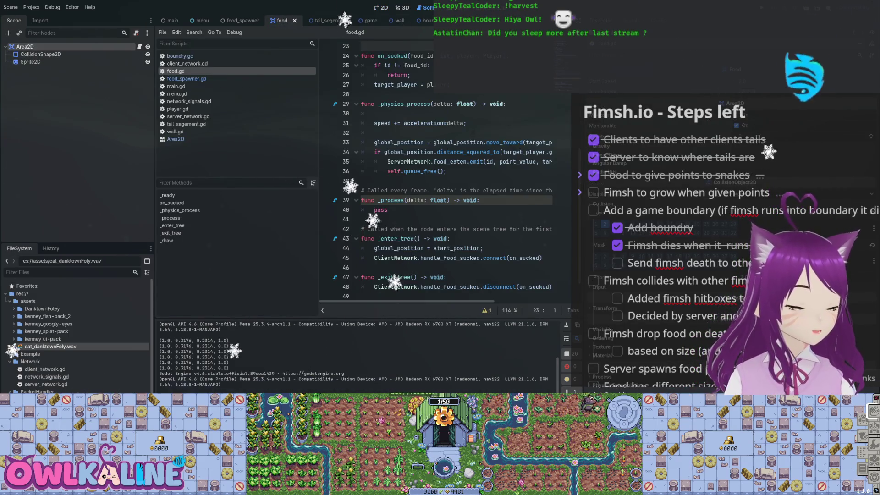
{"action": "scroll", "coordinate": [435, 183], "scroll_direction": "down", "scroll_amount": 2}
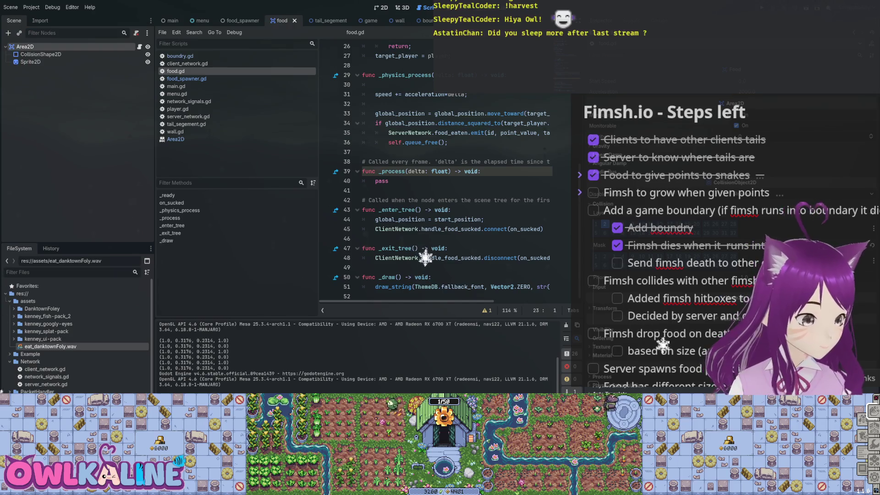
{"action": "scroll", "coordinate": [435, 183], "scroll_direction": "up", "scroll_amount": 3}
{"action": "scroll", "coordinate": [436, 183], "scroll_direction": "up", "scroll_amount": 2}
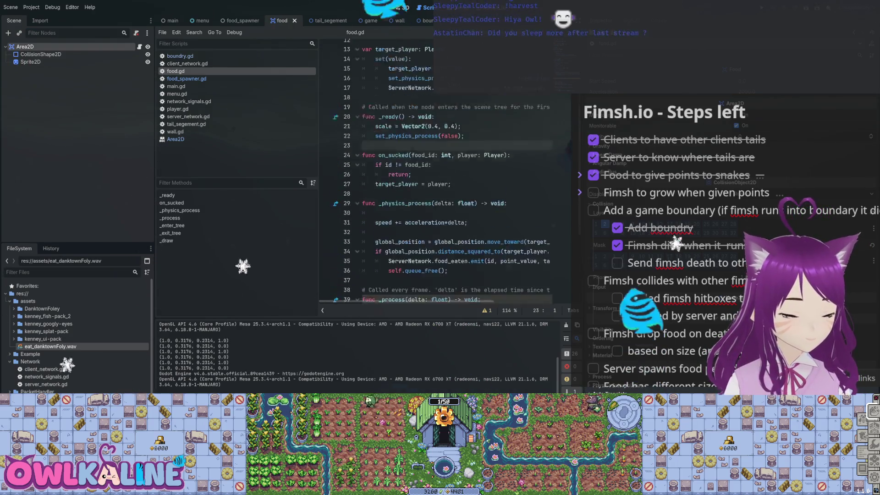
Step: Switch to player.gd and scroll up to the server_add_points and client_set_points functions
{"action": "key", "text": "ctrl+shift+Tab"}
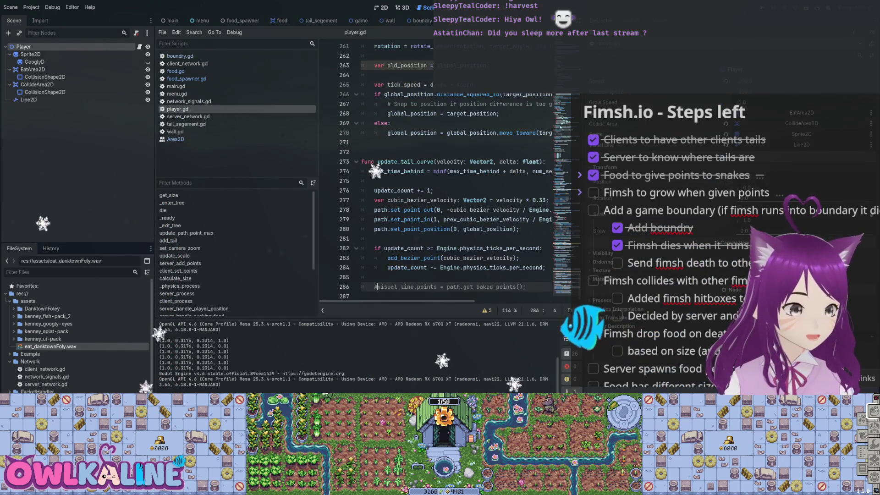
{"action": "scroll", "coordinate": [458, 174], "scroll_direction": "up", "scroll_amount": 5}
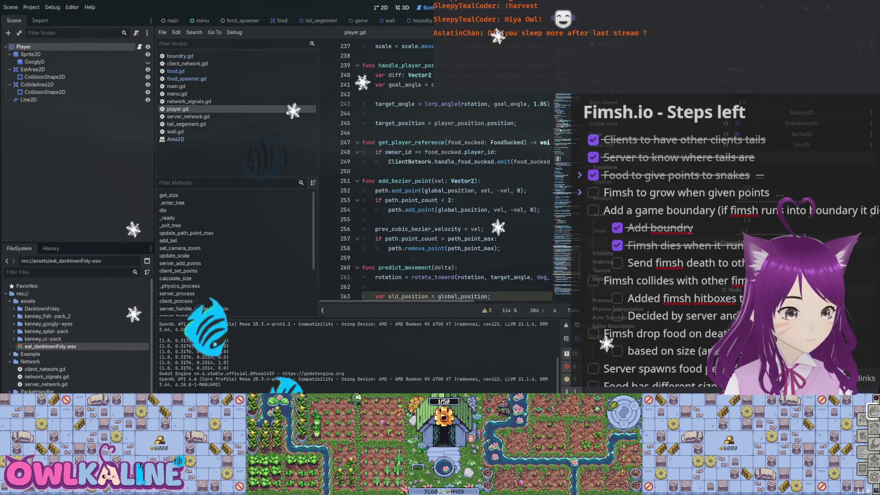
{"action": "scroll", "coordinate": [458, 174], "scroll_direction": "up", "scroll_amount": 5}
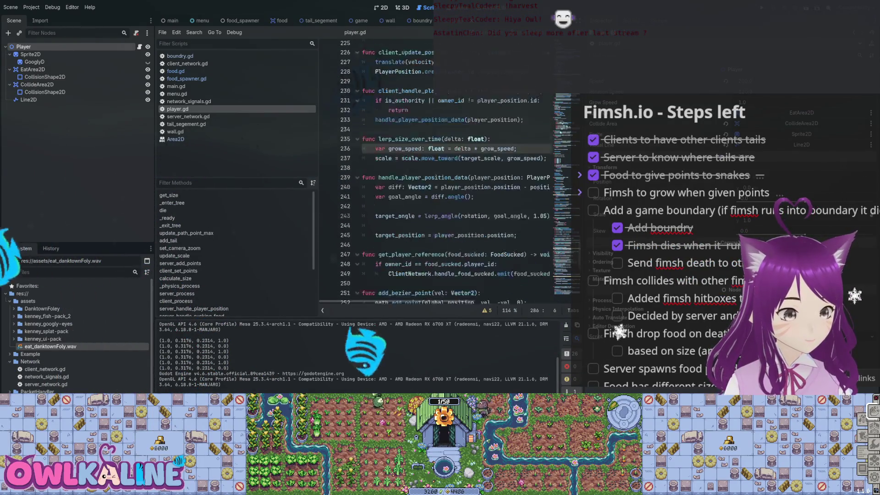
{"action": "scroll", "coordinate": [458, 175], "scroll_direction": "up", "scroll_amount": 2}
{"action": "scroll", "coordinate": [458, 174], "scroll_direction": "up", "scroll_amount": 2}
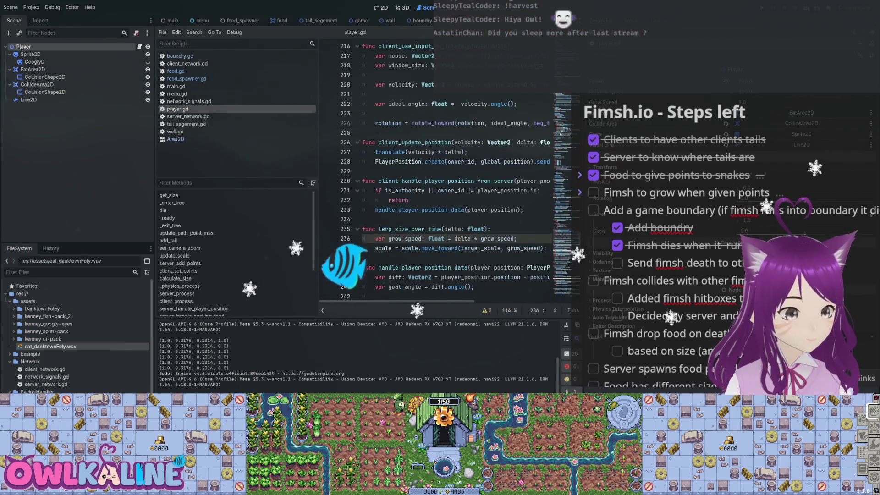
{"action": "scroll", "coordinate": [458, 174], "scroll_direction": "up", "scroll_amount": 8}
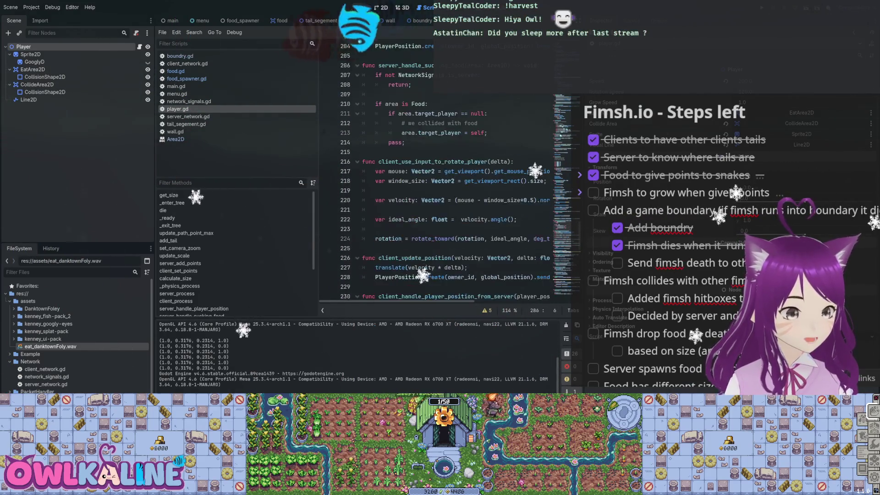
{"action": "scroll", "coordinate": [459, 174], "scroll_direction": "up", "scroll_amount": 4}
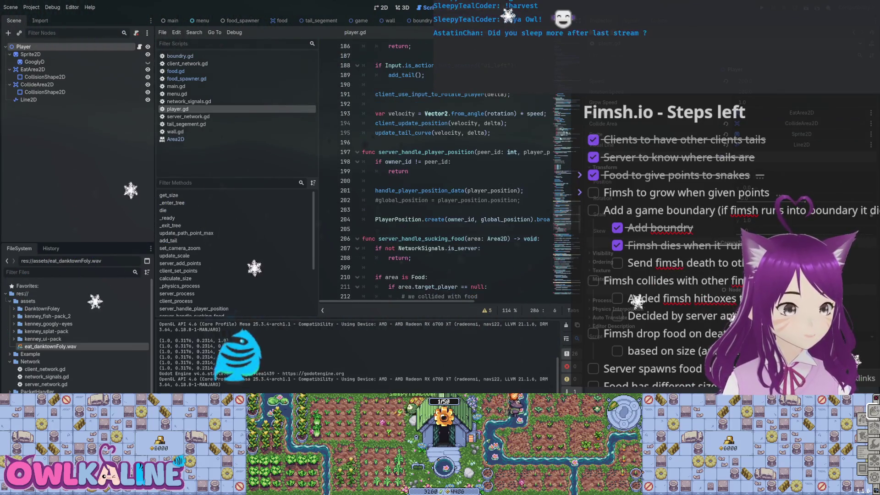
{"action": "scroll", "coordinate": [458, 174], "scroll_direction": "up", "scroll_amount": 7}
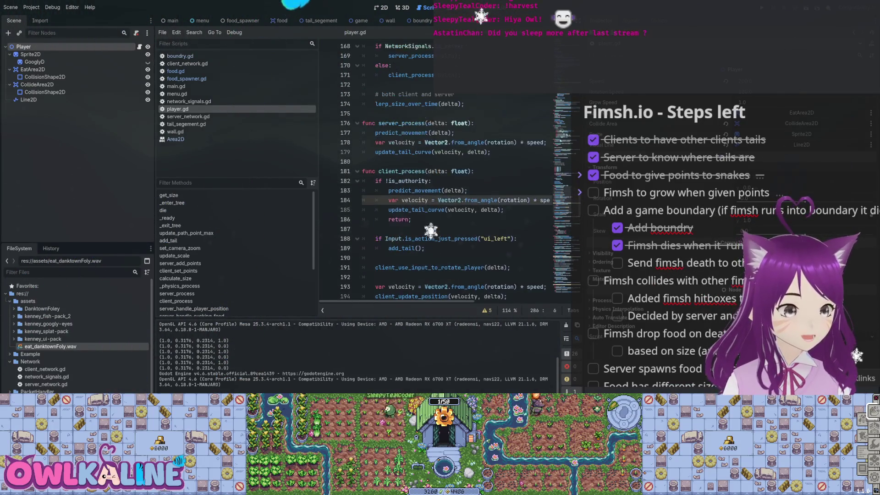
{"action": "scroll", "coordinate": [458, 174], "scroll_direction": "up", "scroll_amount": 10}
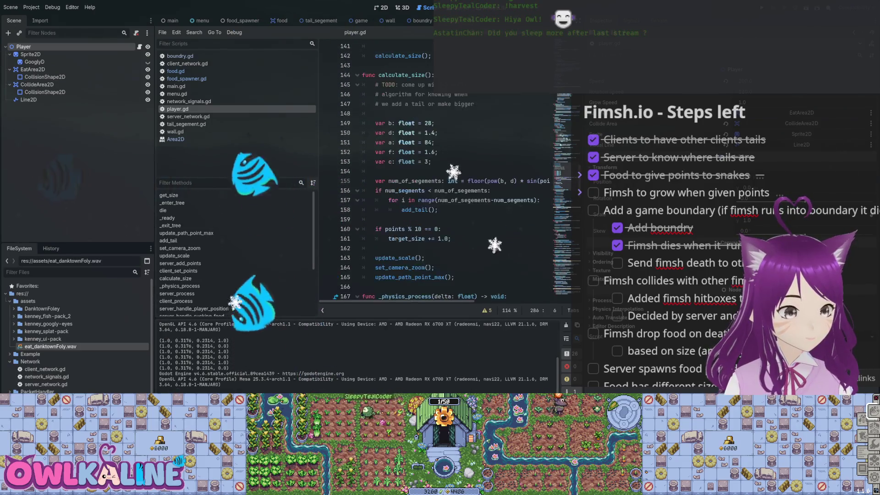
{"action": "scroll", "coordinate": [459, 174], "scroll_direction": "down", "scroll_amount": 4}
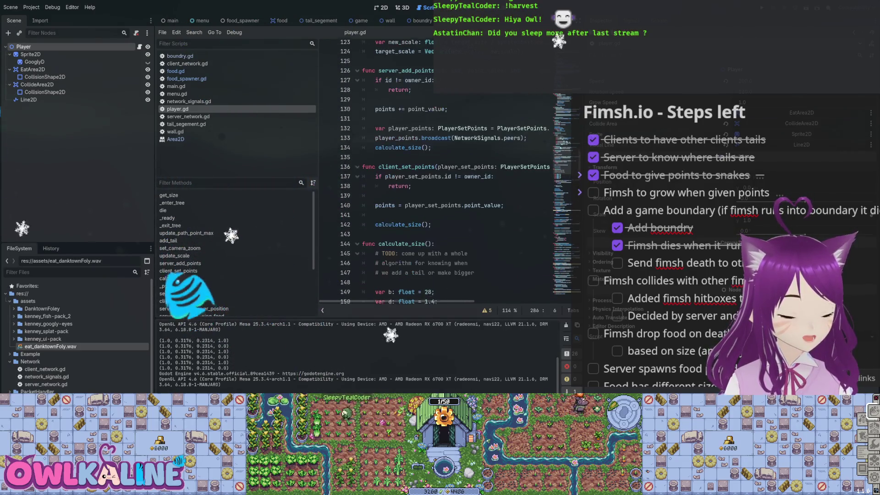
{"action": "scroll", "coordinate": [458, 174], "scroll_direction": "up", "scroll_amount": 5}
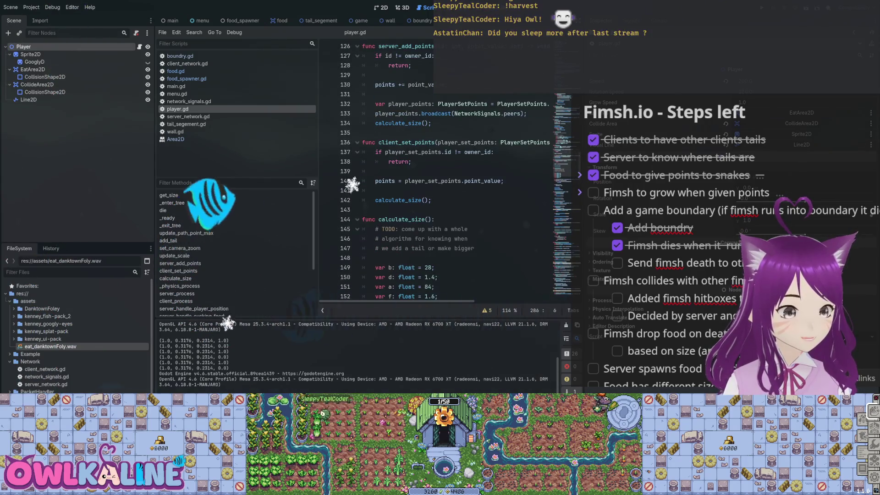
{"action": "scroll", "coordinate": [458, 175], "scroll_direction": "up", "scroll_amount": 2}
{"action": "scroll", "coordinate": [458, 174], "scroll_direction": "up", "scroll_amount": 1}
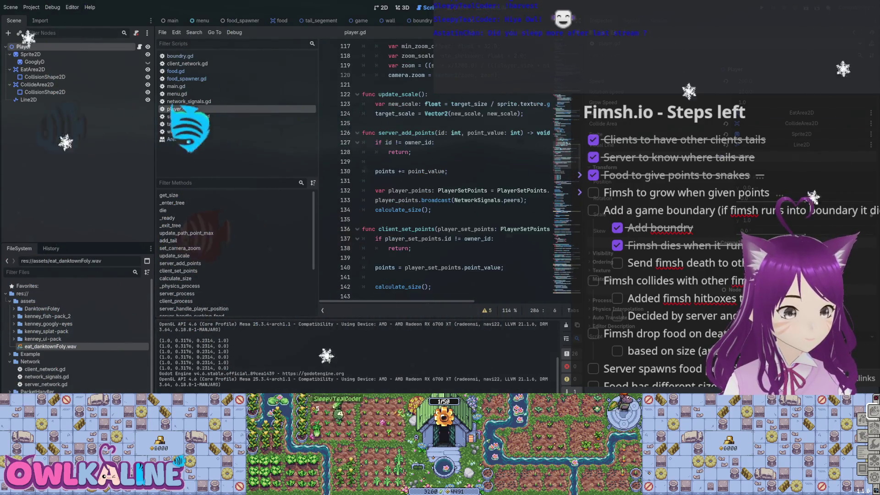
Step: Select the int type of server_add_points' id parameter, then open the main scene
{"action": "left_click", "coordinate": [404, 133]}
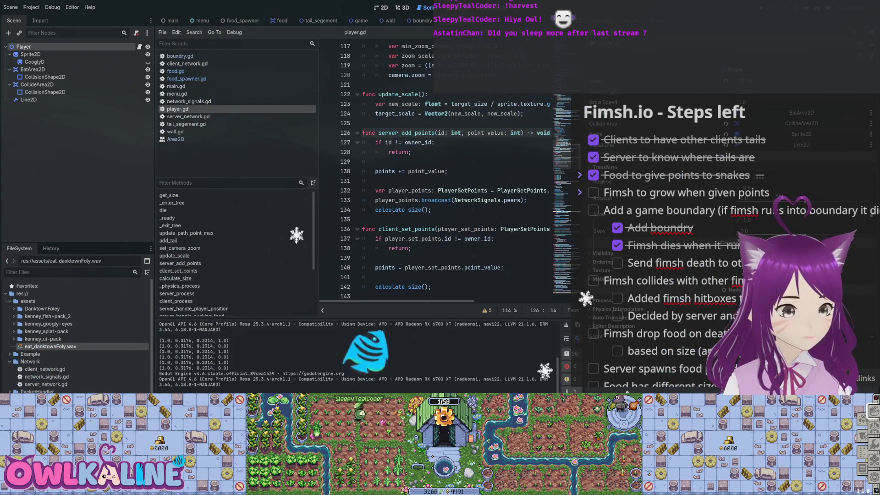
{"action": "double_click", "coordinate": [456, 133]}
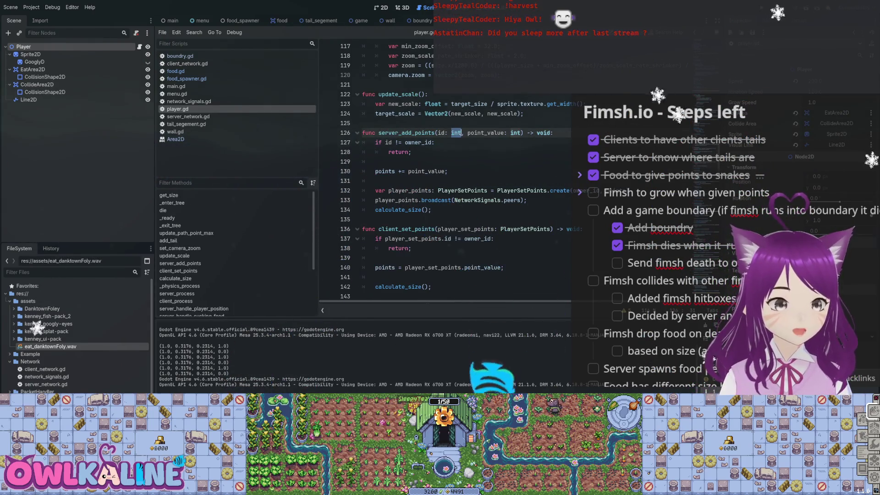
{"action": "left_click", "coordinate": [172, 21]}
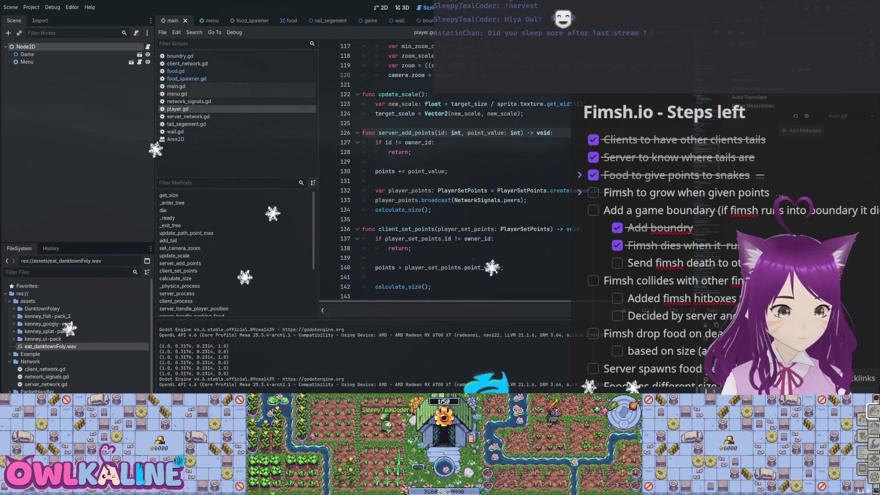
Step: Drag eat_danktownFoly.wav under Node2D as an AudioStreamPlayer2D and attach new script audio_food_eat.gd
{"action": "left_click_drag", "start_coordinate": [50, 346], "coordinate": [45, 64]}
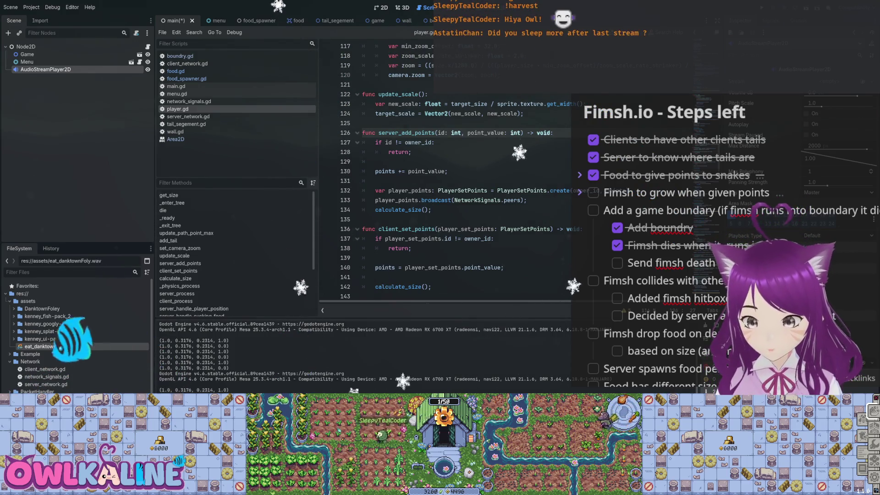
{"action": "left_click_drag", "start_coordinate": [206, 311], "coordinate": [206, 311]}
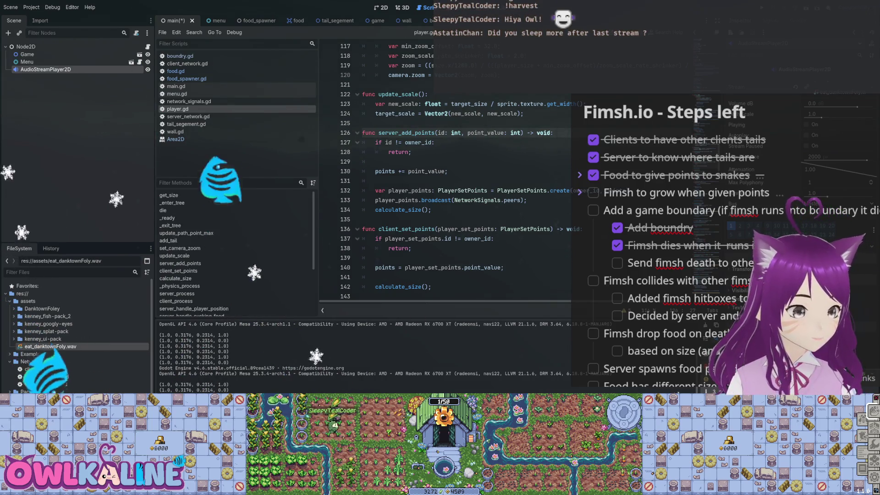
{"action": "left_click", "coordinate": [362, 152]}
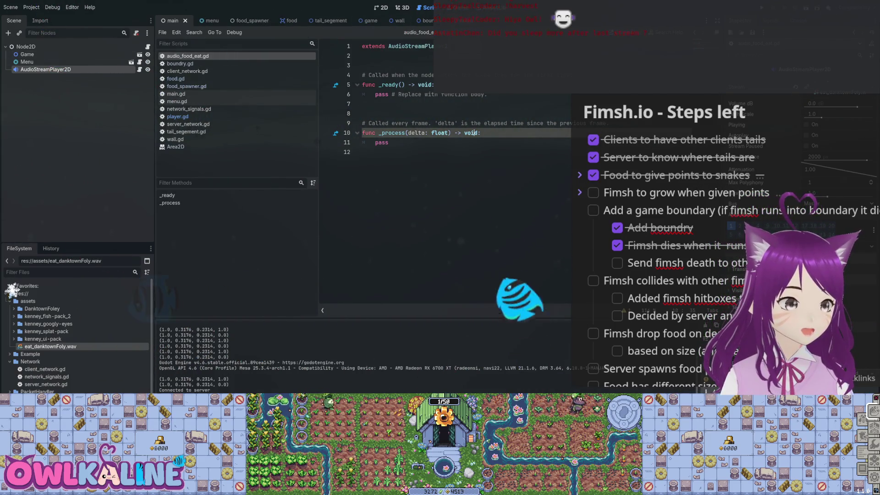
Step: Copy the server_add_points connect statement from player.gd and paste it into _ready of audio_food_eat.gd
{"action": "left_click", "coordinate": [177, 116]}
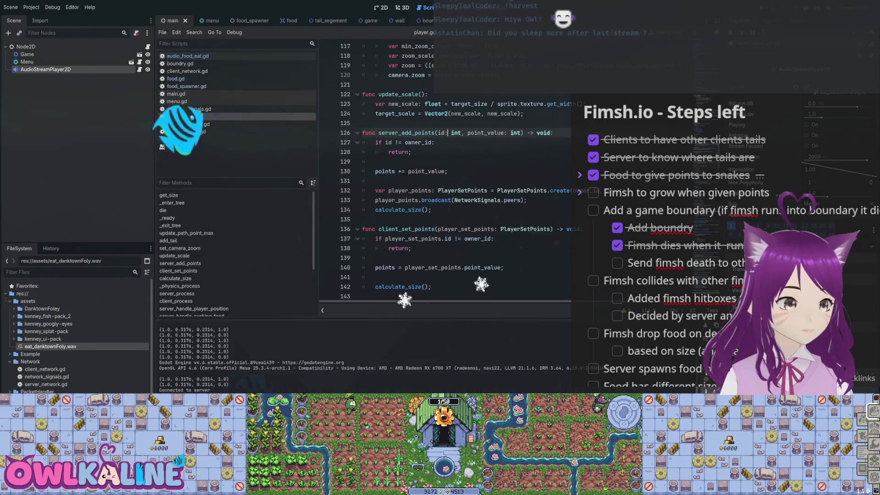
{"action": "scroll", "coordinate": [458, 174], "scroll_direction": "up", "scroll_amount": 9}
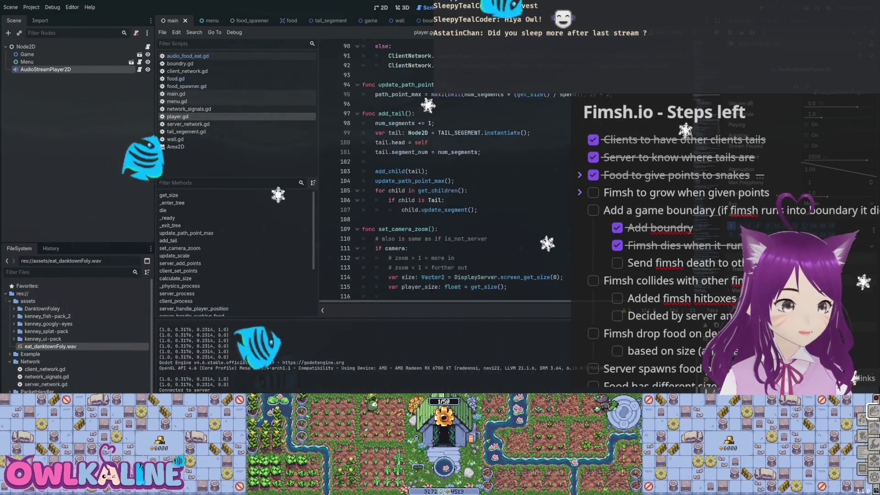
{"action": "scroll", "coordinate": [459, 174], "scroll_direction": "down", "scroll_amount": 8}
{"action": "double_click", "coordinate": [406, 161]}
{"action": "key", "text": "ctrl+f"}
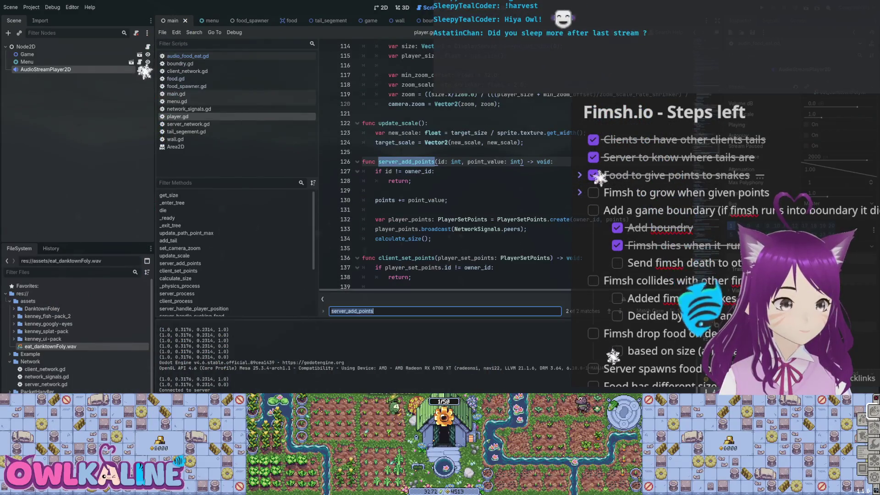
{"action": "key", "text": "Return"}
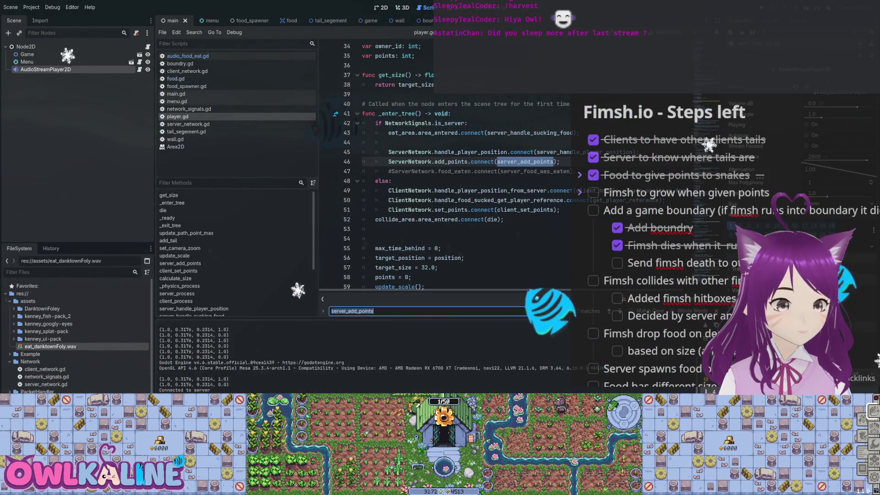
{"action": "left_click_drag", "start_coordinate": [388, 161], "coordinate": [559, 162]}
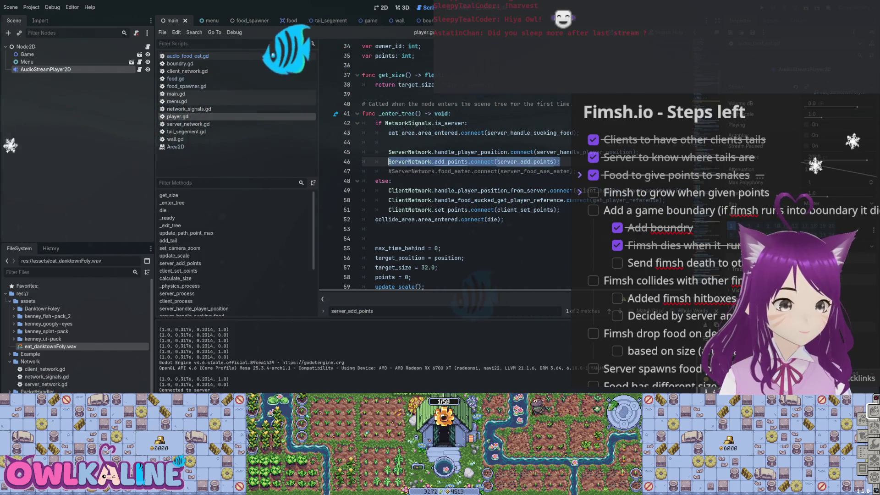
{"action": "key", "text": "ctrl+shift+Tab"}
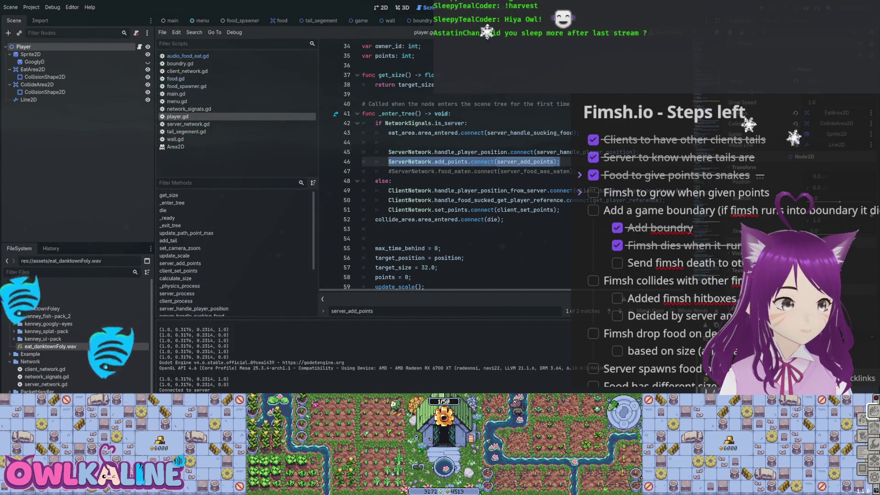
{"action": "key", "text": "ctrl+Tab"}
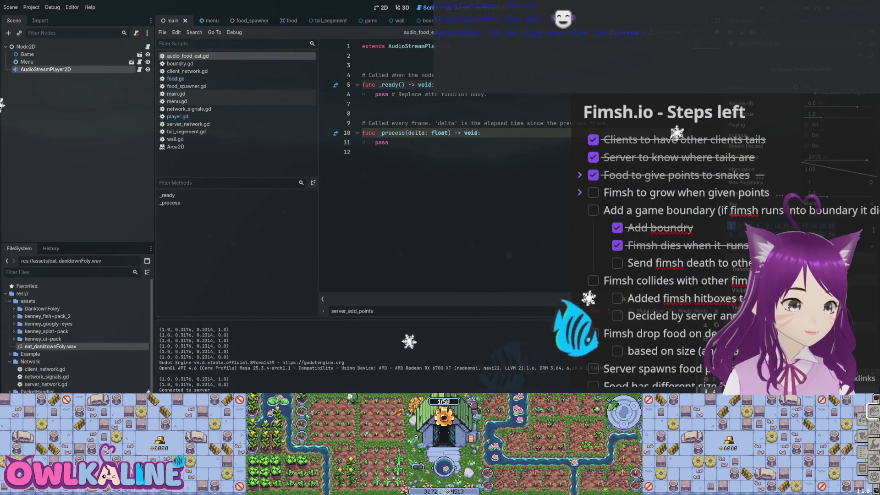
{"action": "key", "text": "ctrl+v"}
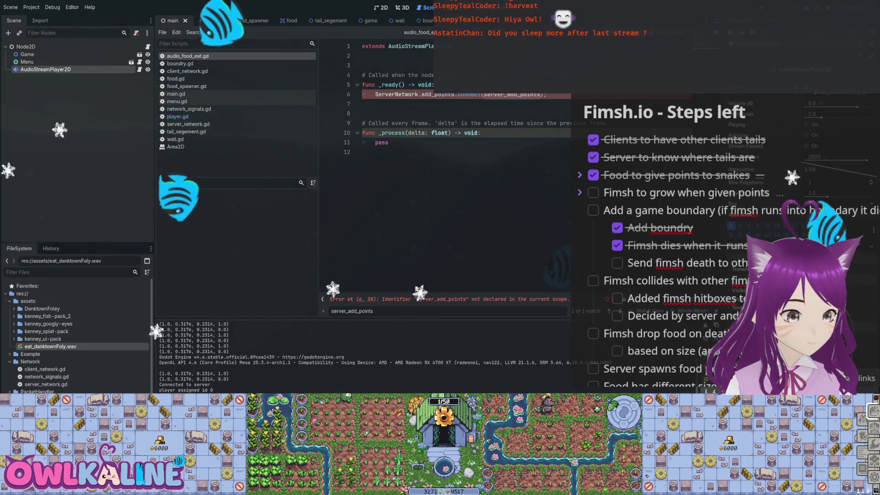
Step: Copy the ClientNetwork.set_points connect line from player.gd so it replaces line 6 of audio_food_eat.gd
{"action": "left_click", "coordinate": [178, 116]}
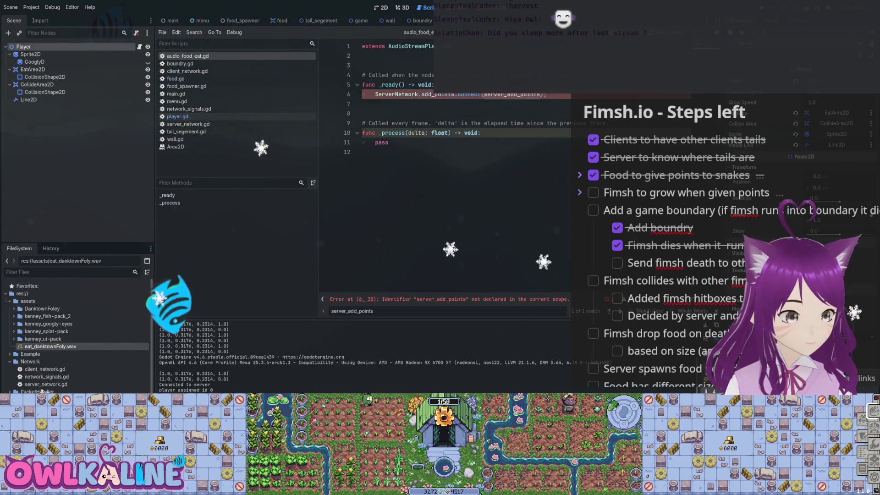
{"action": "left_click", "coordinate": [178, 116]}
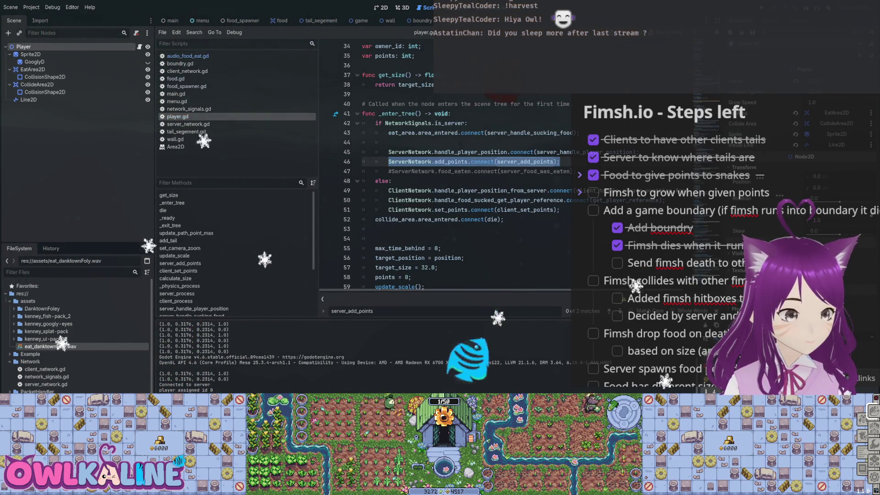
{"action": "double_click", "coordinate": [450, 123]}
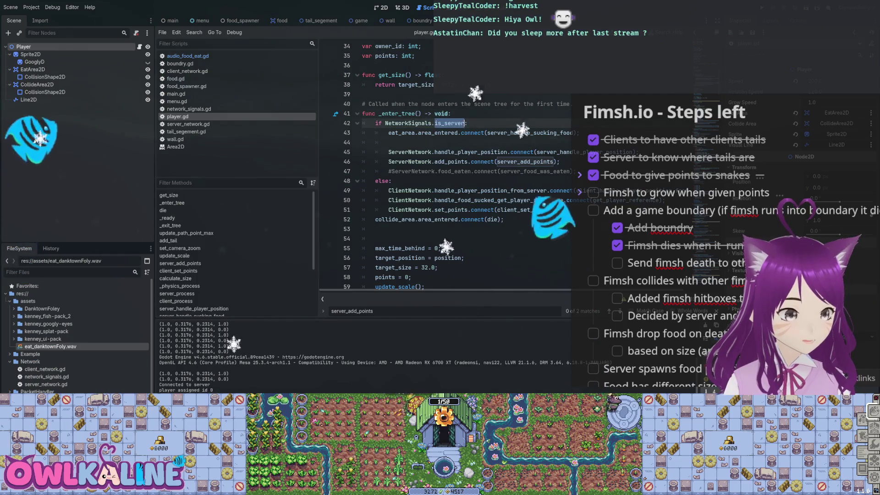
{"action": "scroll", "coordinate": [458, 183], "scroll_direction": "down", "scroll_amount": 2}
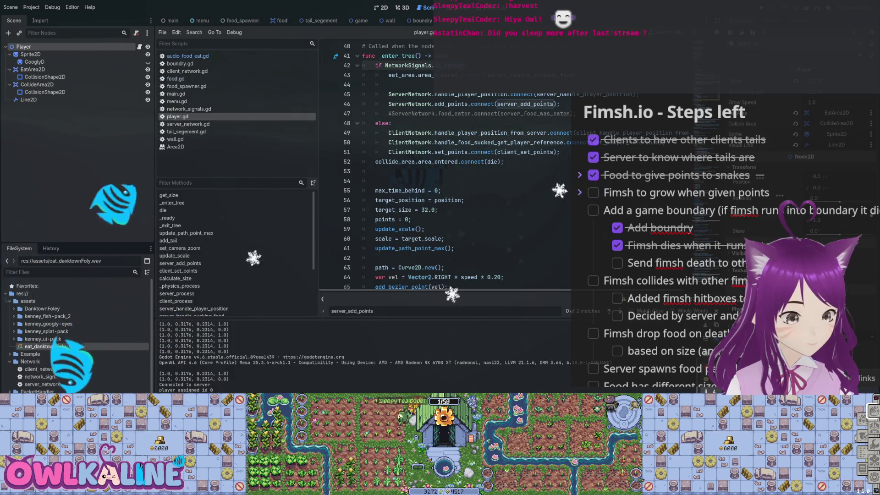
{"action": "scroll", "coordinate": [458, 184], "scroll_direction": "down", "scroll_amount": 6}
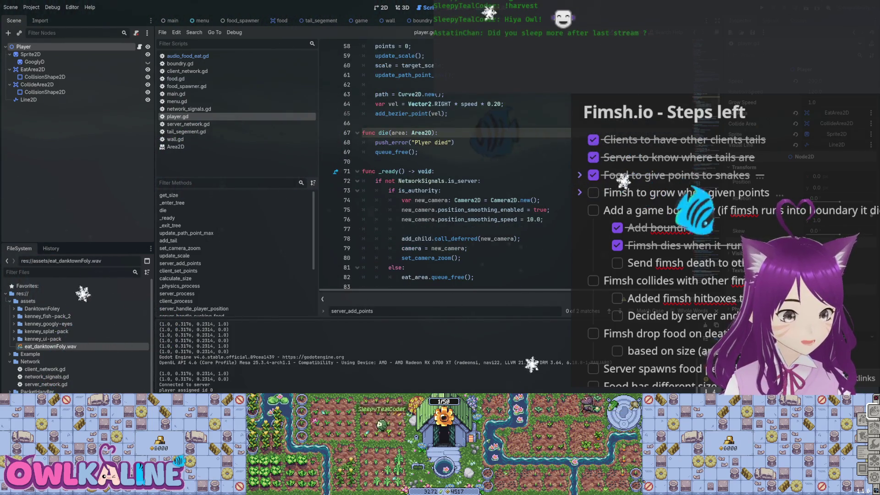
{"action": "scroll", "coordinate": [458, 183], "scroll_direction": "down", "scroll_amount": 2}
{"action": "scroll", "coordinate": [458, 183], "scroll_direction": "up", "scroll_amount": 8}
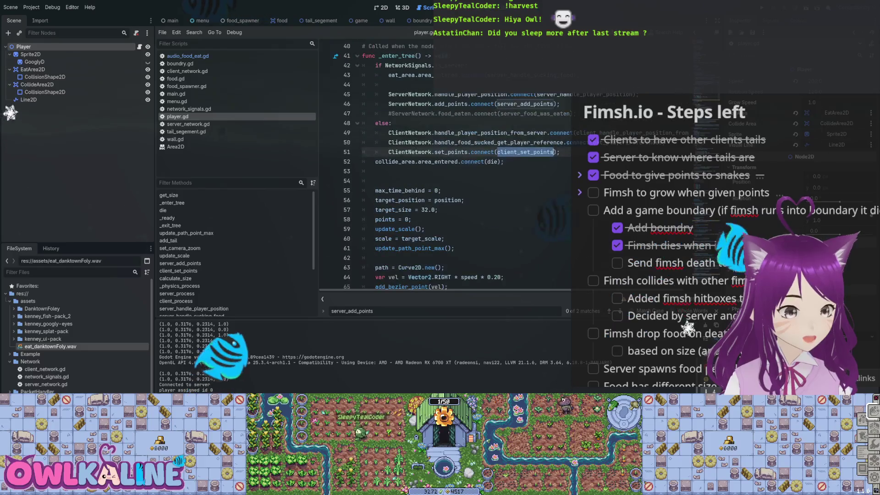
{"action": "left_click_drag", "start_coordinate": [418, 152], "coordinate": [388, 151]}
{"action": "key", "text": "ctrl+c"}
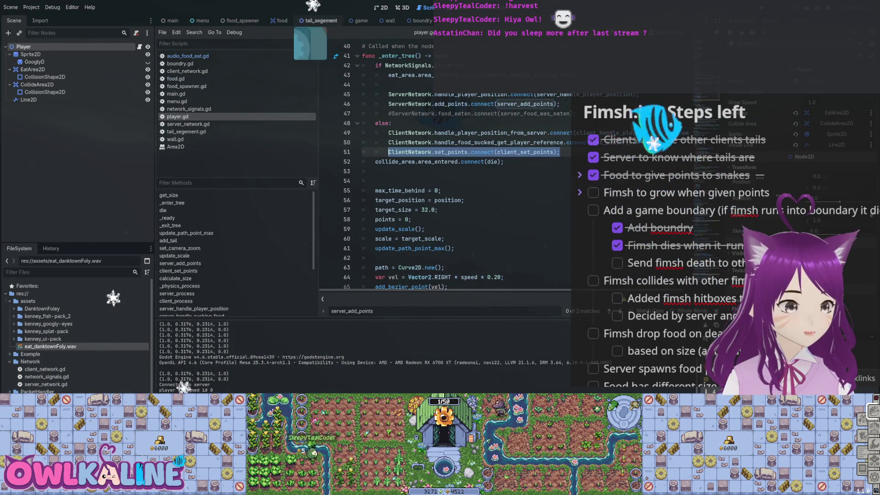
{"action": "left_click", "coordinate": [281, 20]}
{"action": "left_click", "coordinate": [172, 20]}
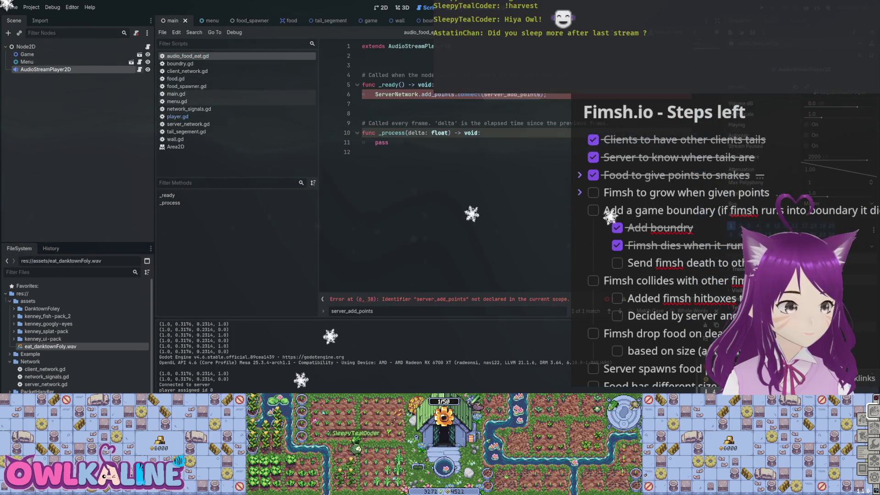
{"action": "key", "text": "ctrl+v"}
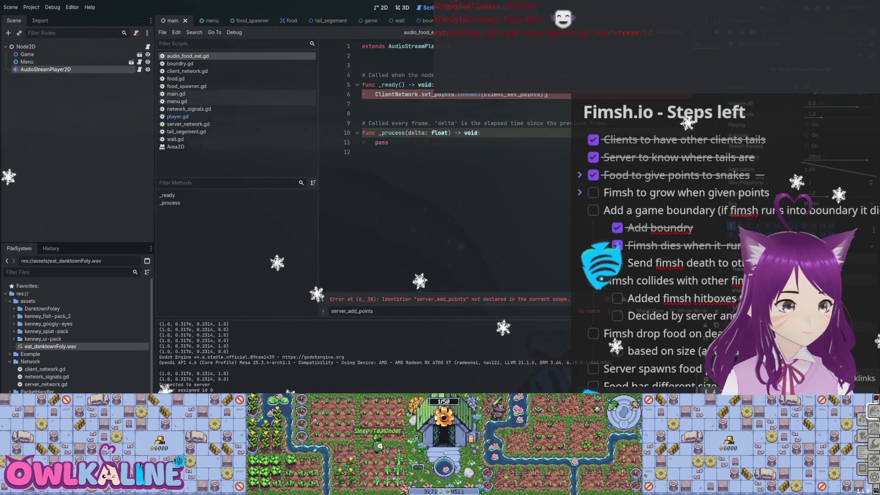
Step: Point the set_points connection at play_eat_noise and add a saved play_eat_noise() stub containing pass
{"action": "double_click", "coordinate": [511, 94]}
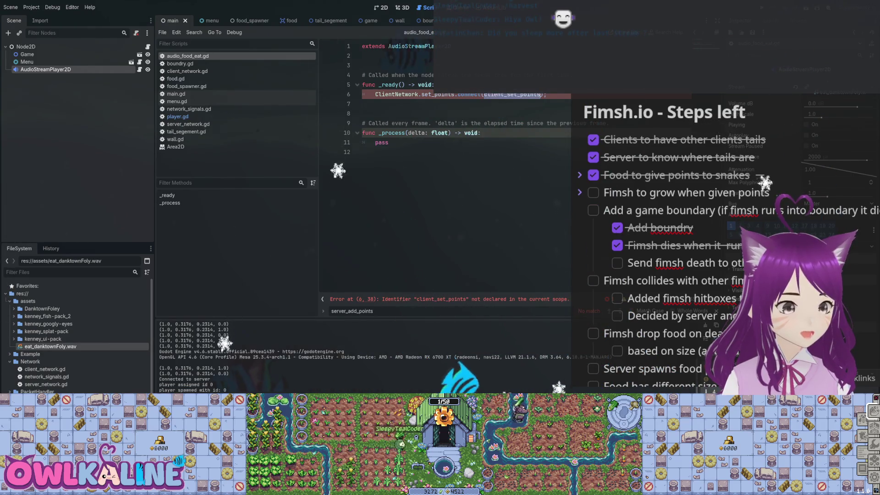
{"action": "type", "text": "_eat_"}
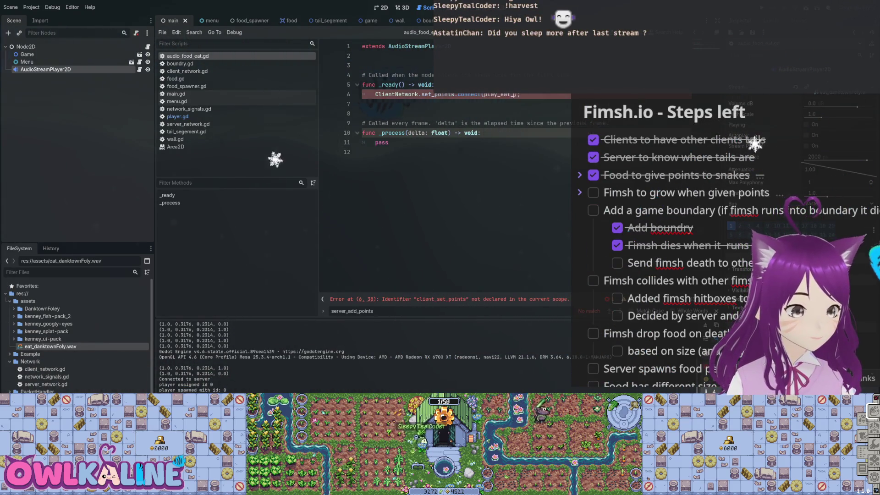
{"action": "key", "text": "Return"}
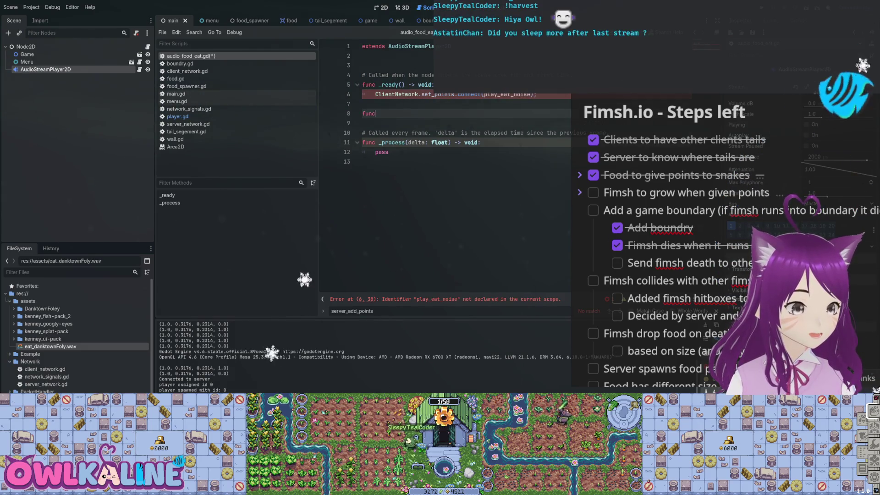
{"action": "type", "text": "y_eat_n"}
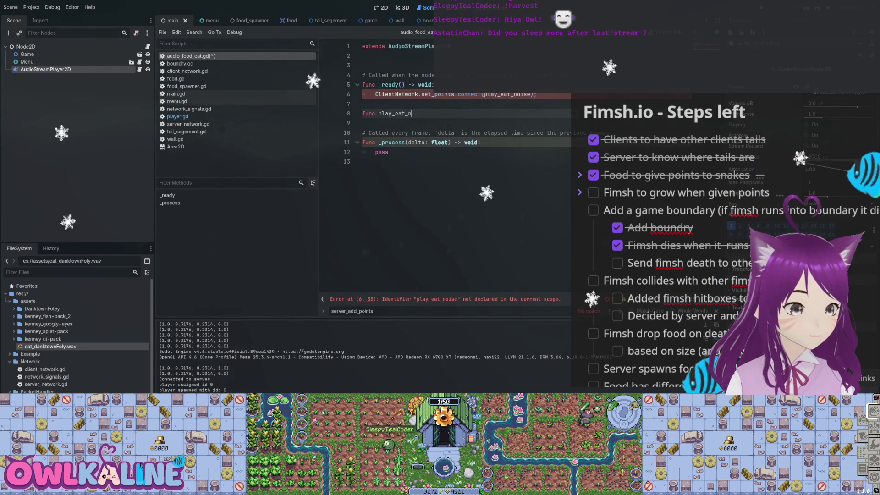
{"action": "type", "text": "oise"}
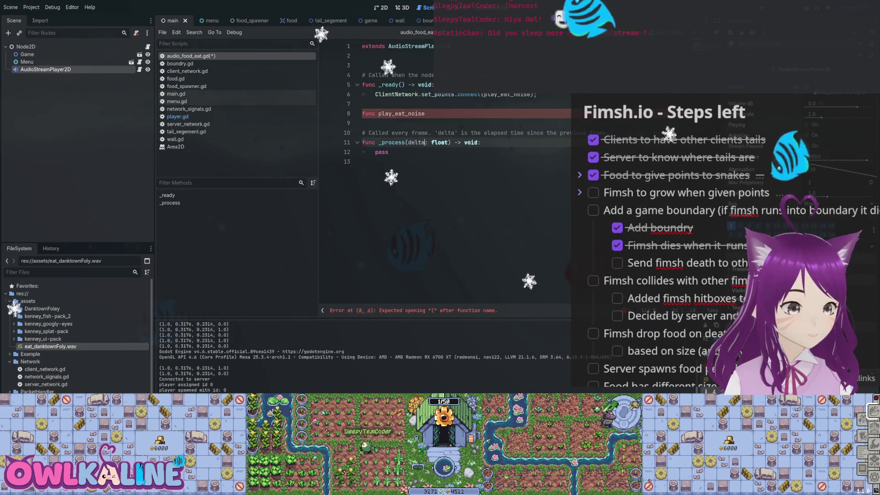
{"action": "type", "text": "()"}
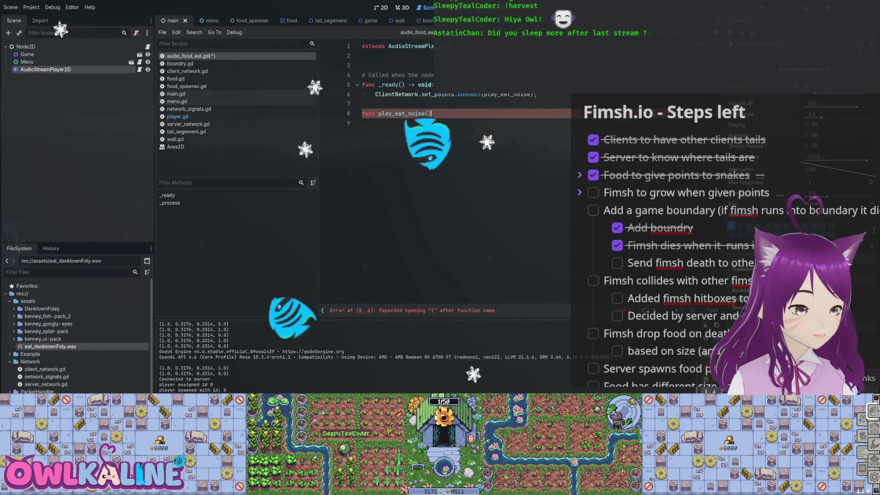
{"action": "type", "text": ":"}
{"action": "key", "text": "Return"}
{"action": "type", "text": "pass;"}
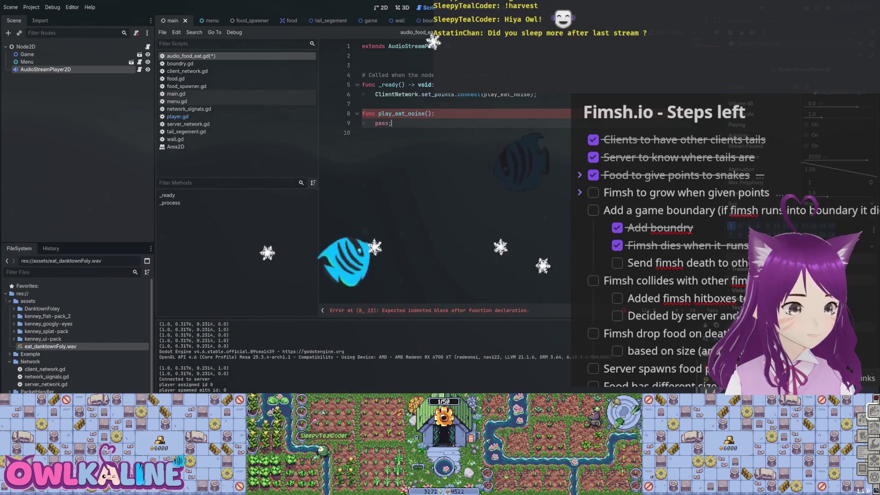
{"action": "key", "text": "ctrl+s"}
{"action": "key", "text": "Up"}
{"action": "key", "text": "End"}
{"action": "key", "text": "Return"}
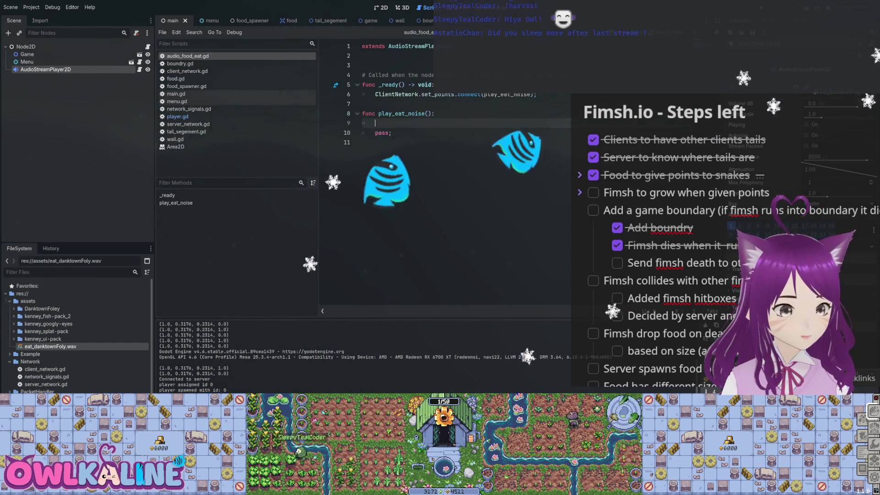
{"action": "key", "text": "Up"}
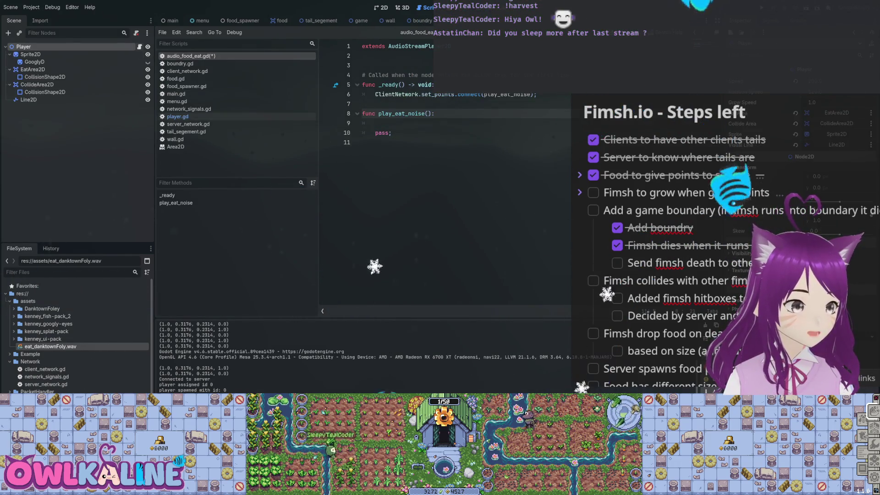
Step: Find client_set_points in player.gd and copy its player_set_points: PlayerSetPoints parameter
{"action": "left_click", "coordinate": [178, 116]}
{"action": "double_click", "coordinate": [525, 152]}
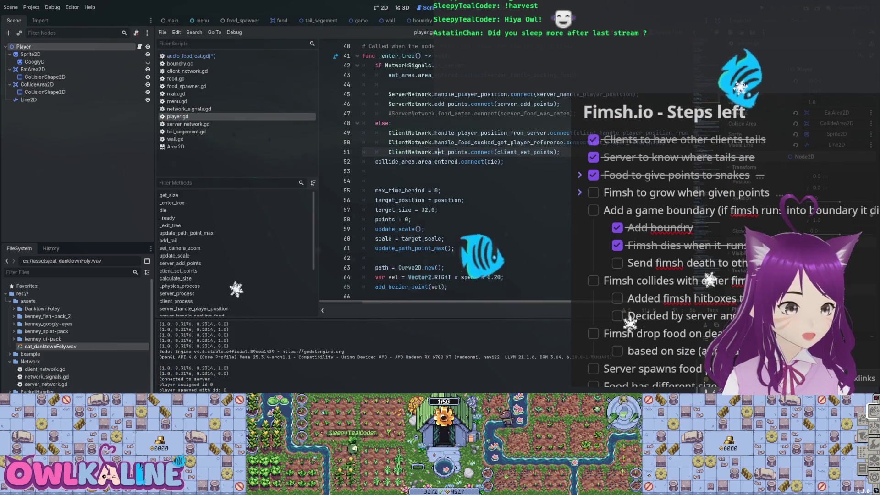
{"action": "key", "text": "ctrl+f"}
{"action": "key", "text": "Return"}
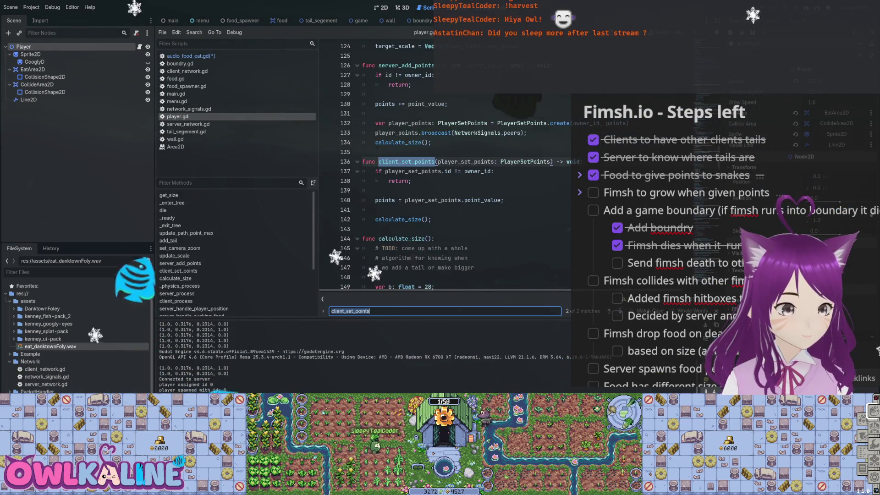
{"action": "left_click_drag", "start_coordinate": [550, 161], "coordinate": [438, 161]}
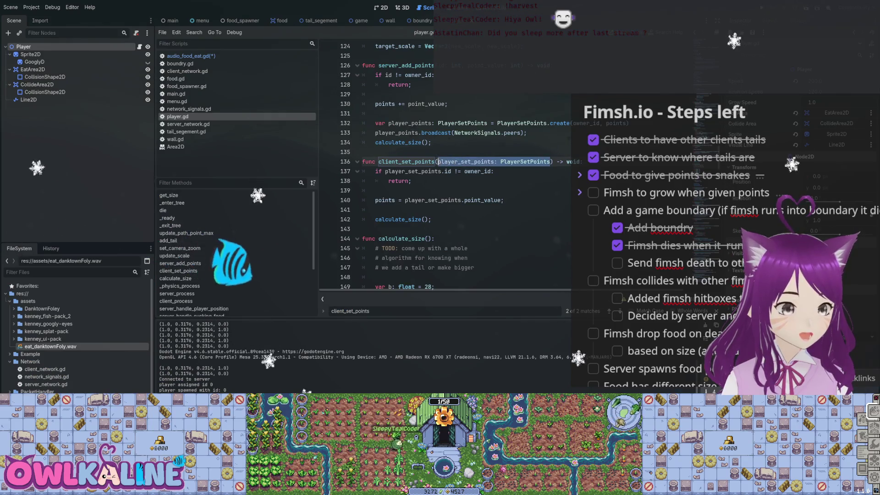
{"action": "key", "text": "ctrl+Tab"}
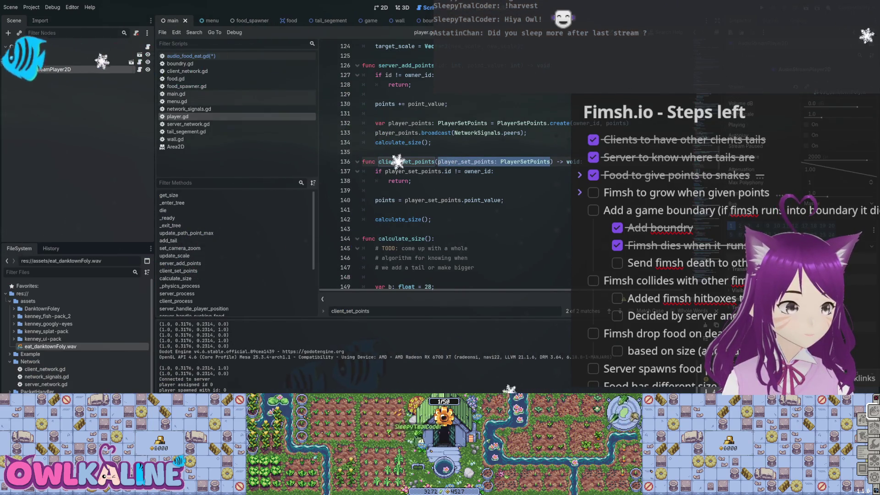
Step: Paste the parameter into play_eat_noise() in audio_food_eat.gd, save, and delete the pass lines
{"action": "left_click", "coordinate": [191, 55]}
{"action": "key", "text": "ctrl+s"}
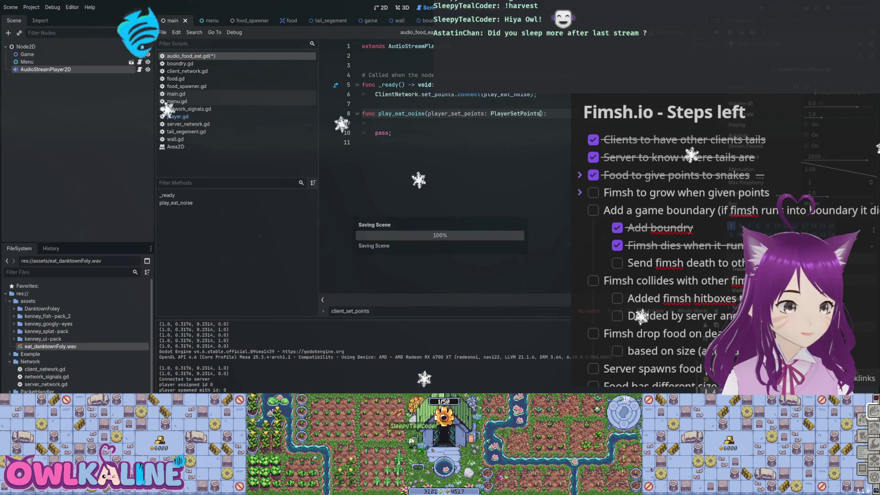
{"action": "key", "text": "Down"}
{"action": "key", "text": "shift+Down"}
{"action": "key", "text": "shift+End"}
{"action": "key", "text": "BackSpace"}
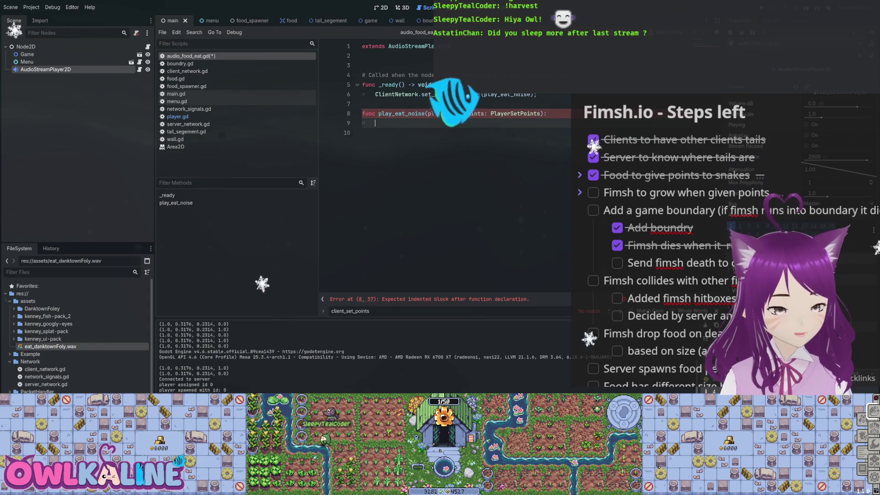
Step: Write 'if player_set_points.id == ClientNetwork.id:' on line 9 and start its indented body
{"action": "type", "text": "if s"}
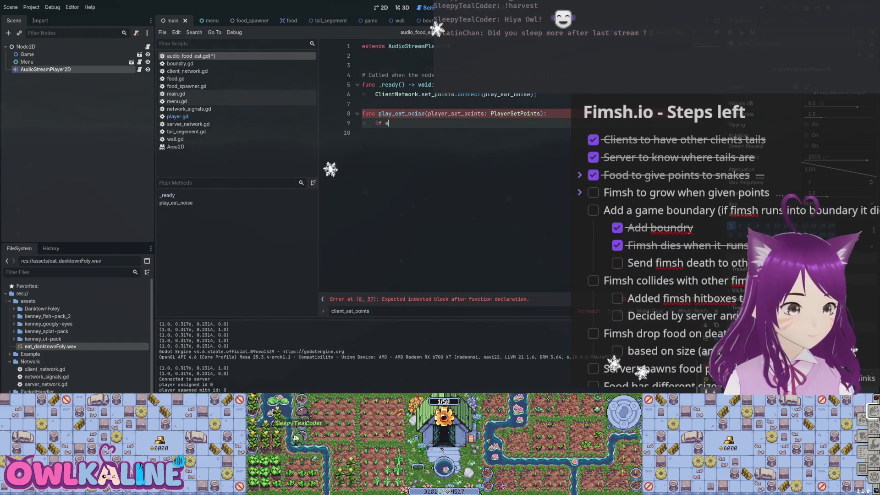
{"action": "key", "text": "BackSpace"}
{"action": "type", "text": "polaye"}
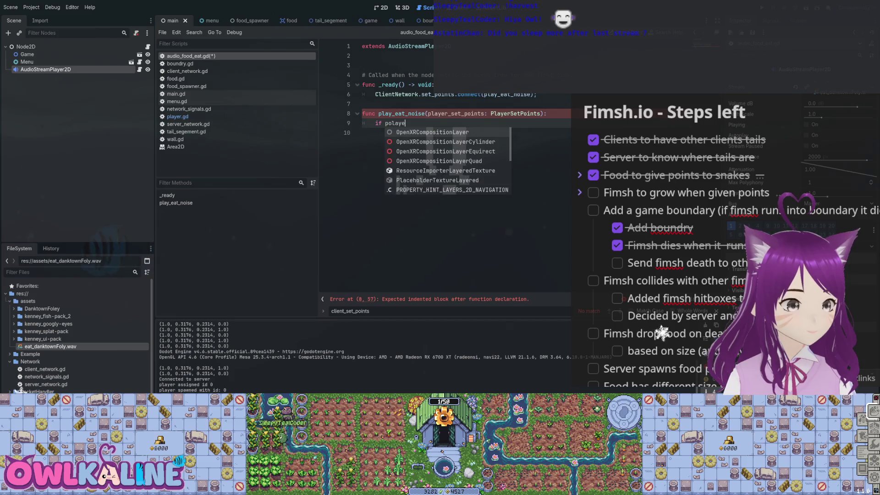
{"action": "key", "text": "BackSpace"}
{"action": "key", "text": "BackSpace"}
{"action": "key", "text": "BackSpace"}
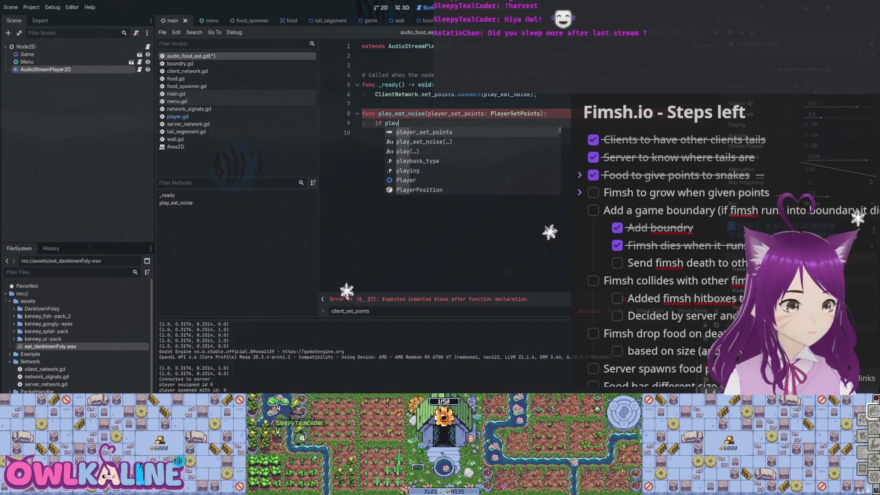
{"action": "type", "text": "er."}
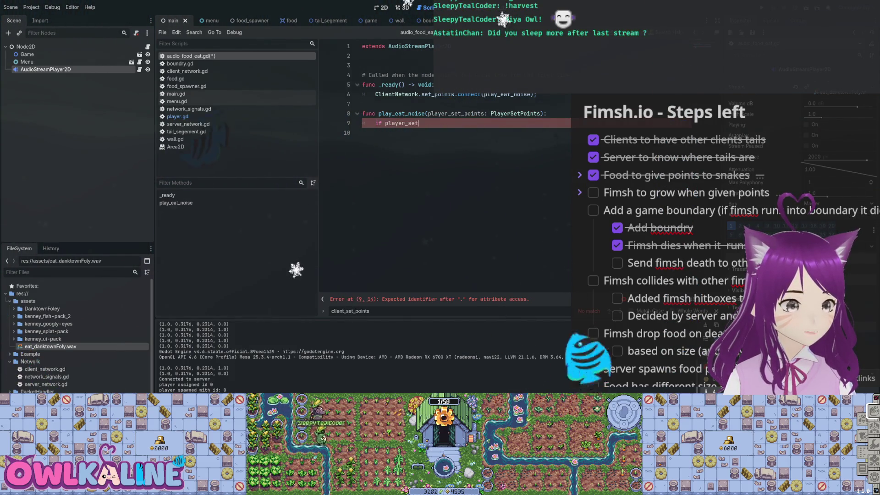
{"action": "type", "text": "_points."}
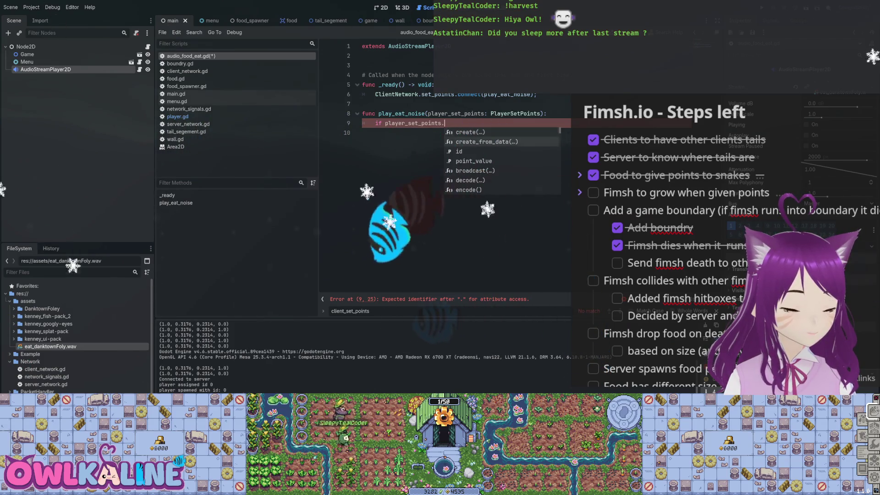
{"action": "type", "text": "id =="}
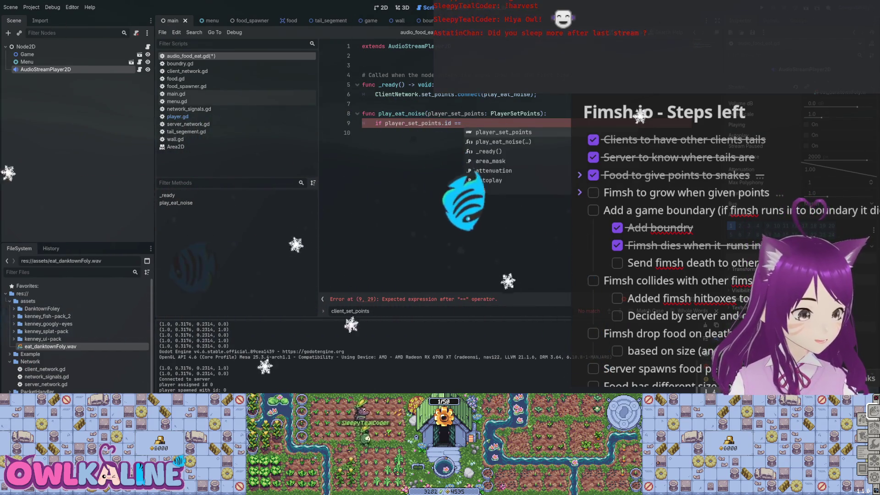
{"action": "type", "text": " ClientNetwork."}
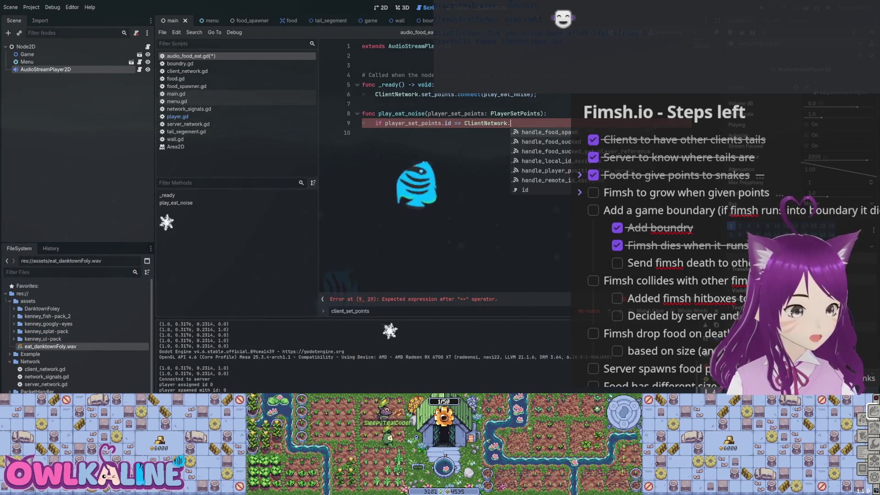
{"action": "type", "text": ":"}
{"action": "key", "text": "Return"}
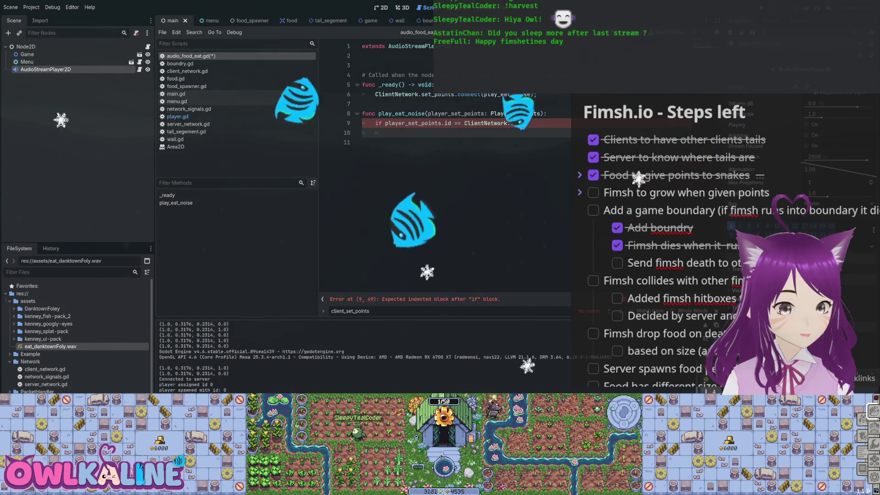
Step: Start the if body, trying stream.play and then browsing the audio class suggestions
{"action": "type", "text": "stream."}
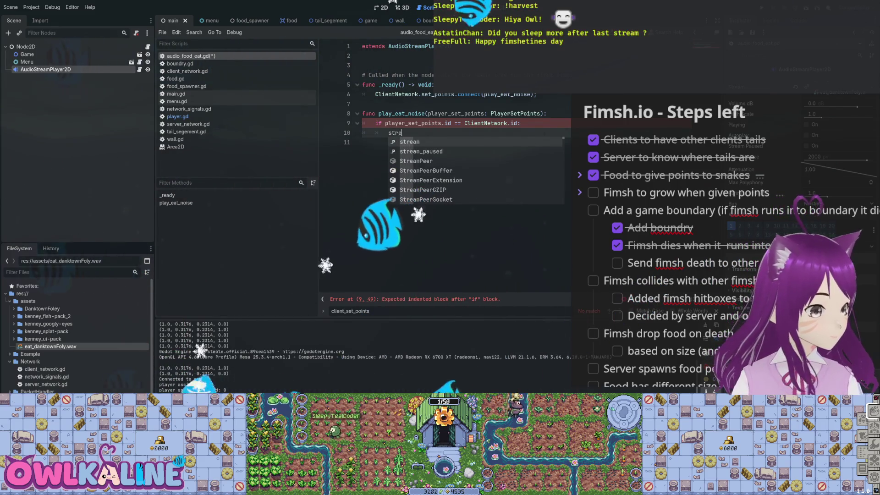
{"action": "type", "text": "p"}
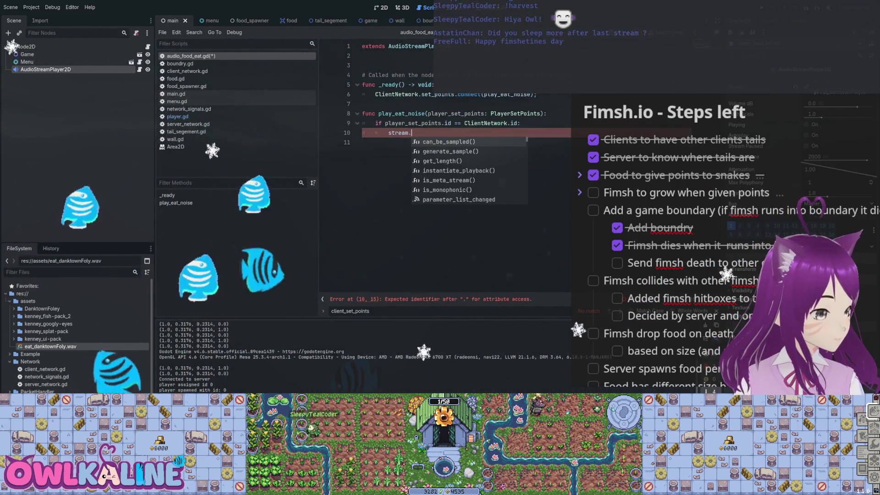
{"action": "type", "text": "lay"}
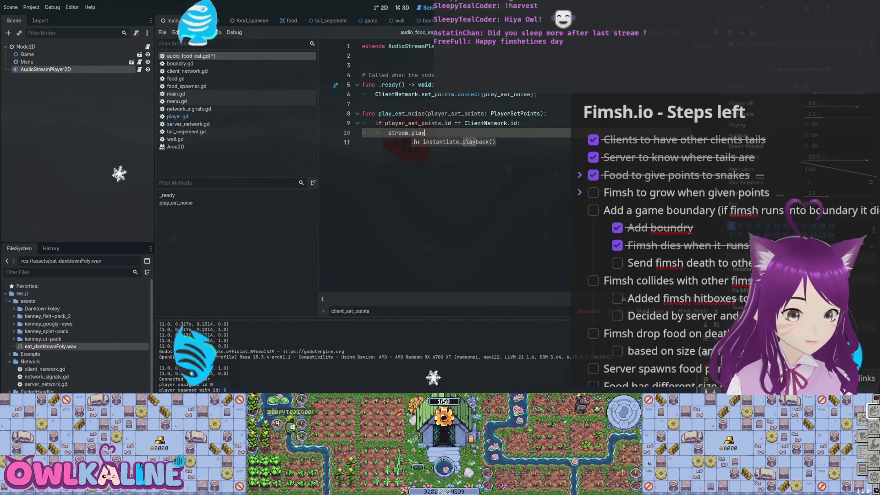
{"action": "key", "text": "BackSpace"}
{"action": "key", "text": "BackSpace"}
{"action": "key", "text": "BackSpace"}
{"action": "key", "text": "BackSpace"}
{"action": "type", "text": "audio"}
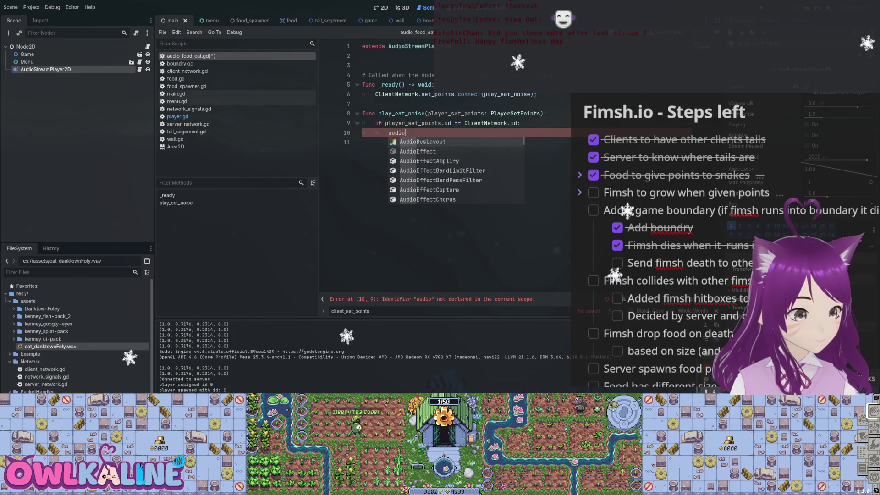
{"action": "key", "text": "Up"}
{"action": "key", "text": "Up"}
{"action": "key", "text": "Up"}
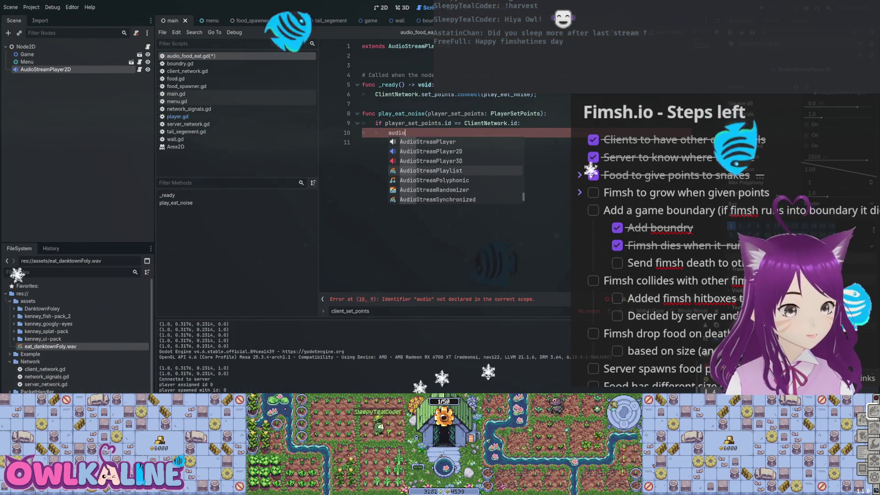
{"action": "key", "text": "Up"}
{"action": "key", "text": "Up"}
{"action": "key", "text": "BackSpace"}
{"action": "key", "text": "BackSpace"}
{"action": "key", "text": "BackSpace"}
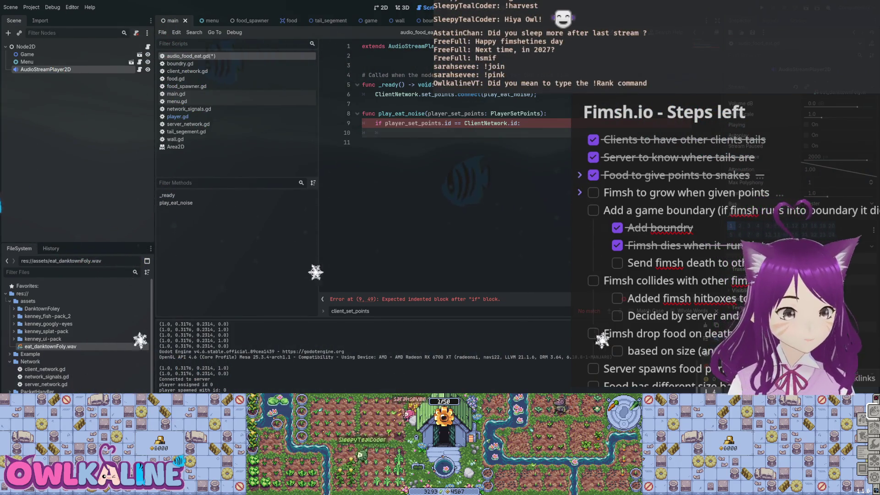
{"action": "key", "text": "Down"}
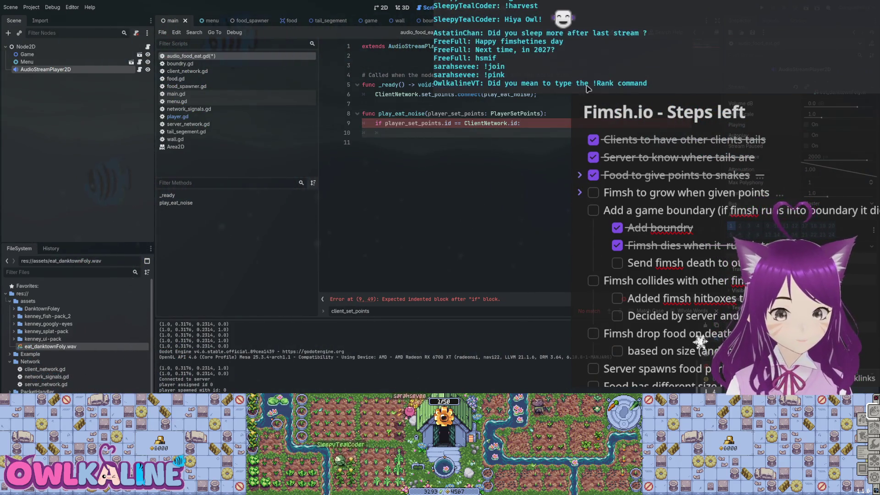
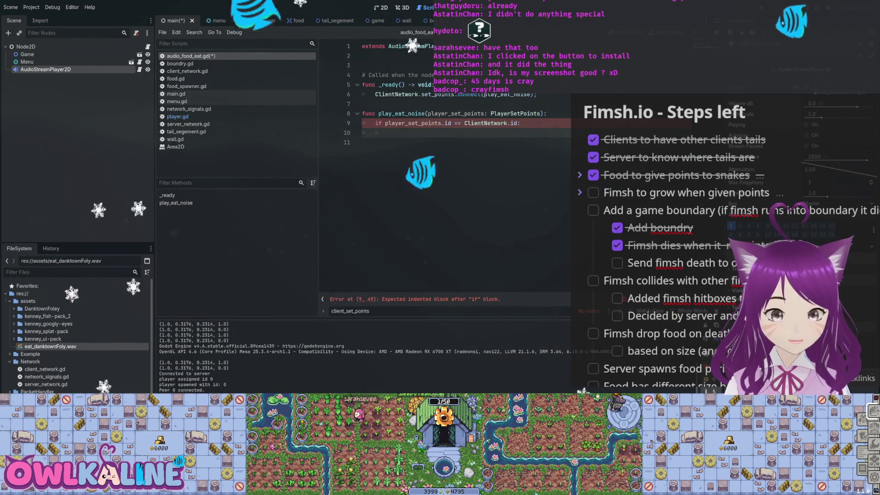
Step: Add play(); inside play_eat_noise's if block, save the script, and run the game
{"action": "type", "text": "play"}
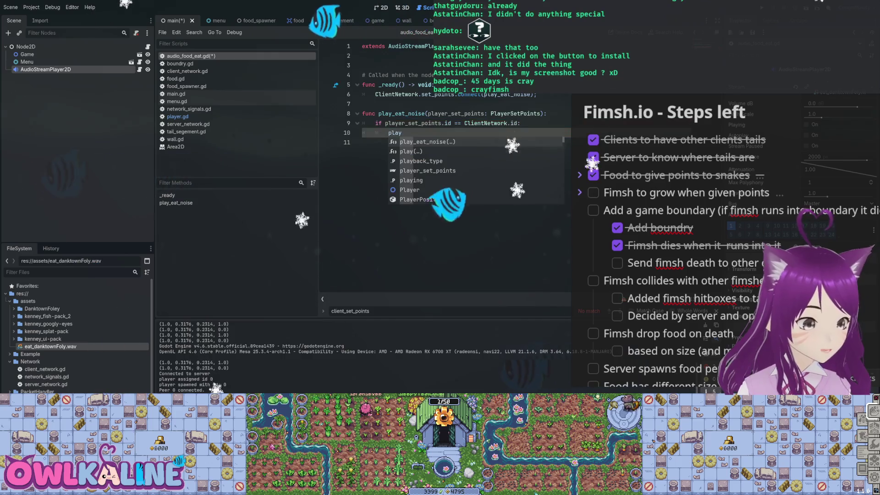
{"action": "type", "text": "("}
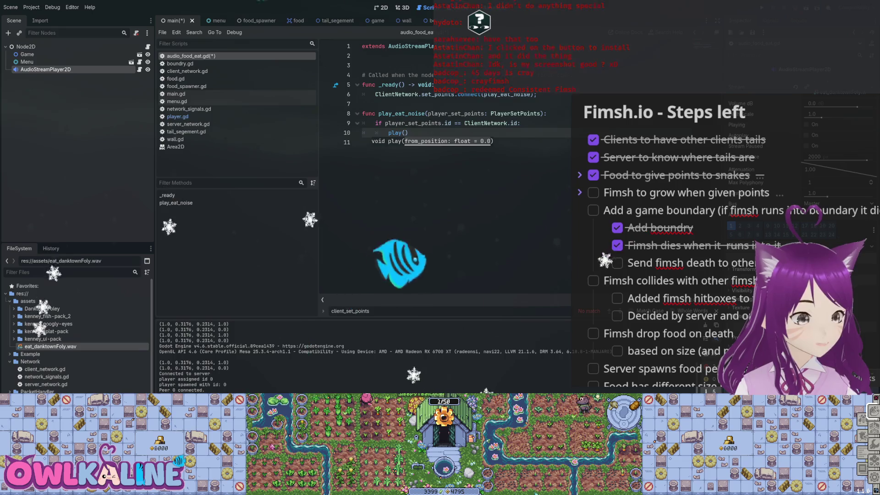
{"action": "type", "text": ");"}
{"action": "key", "text": "ctrl+s"}
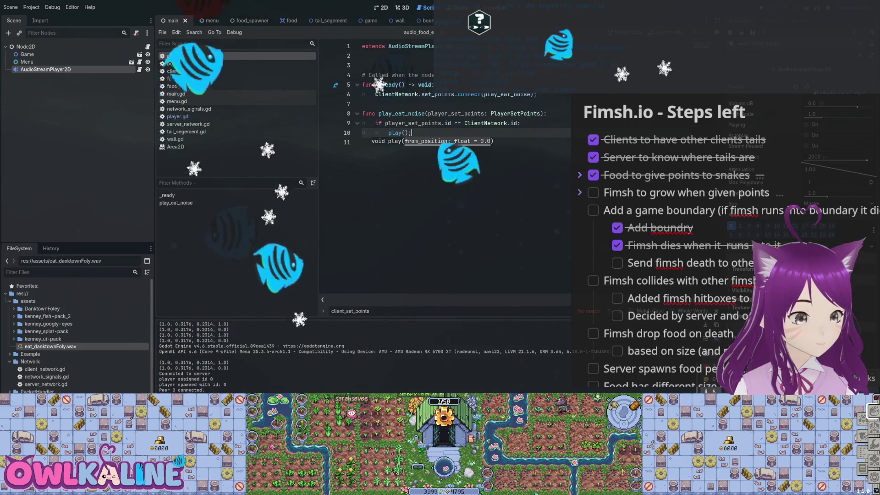
{"action": "left_click", "coordinate": [431, 123]}
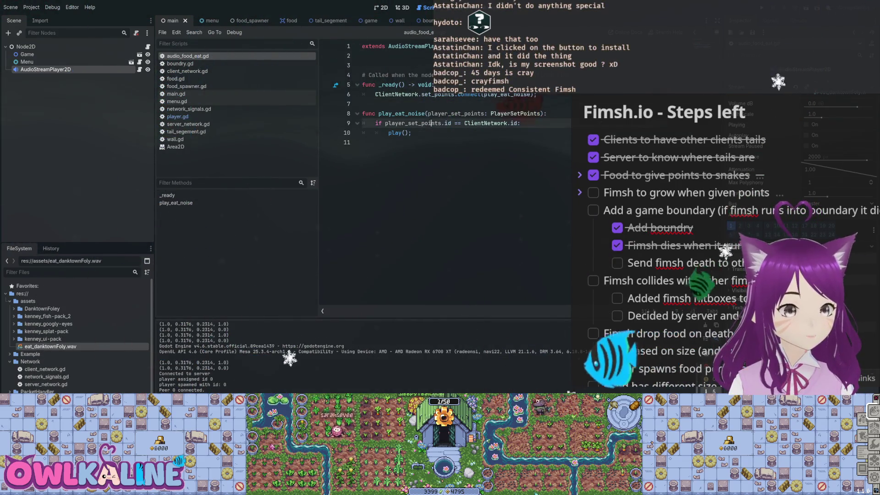
{"action": "left_click", "coordinate": [411, 132]}
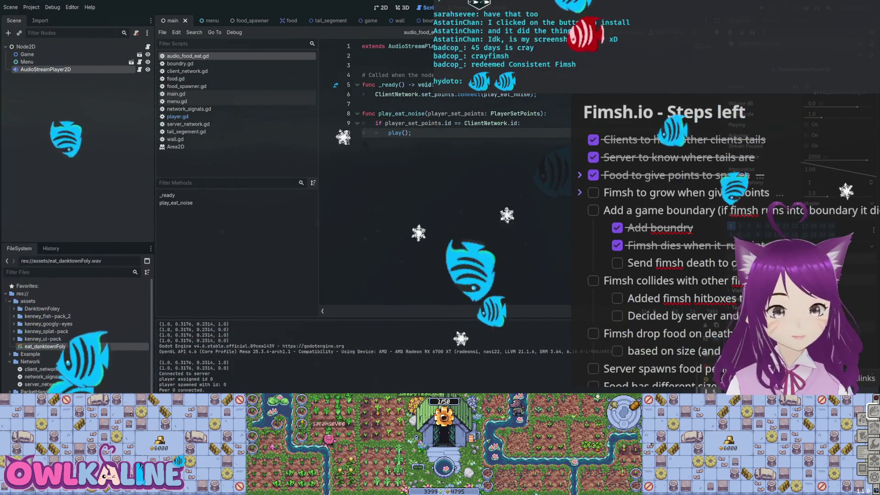
{"action": "key", "text": "F5"}
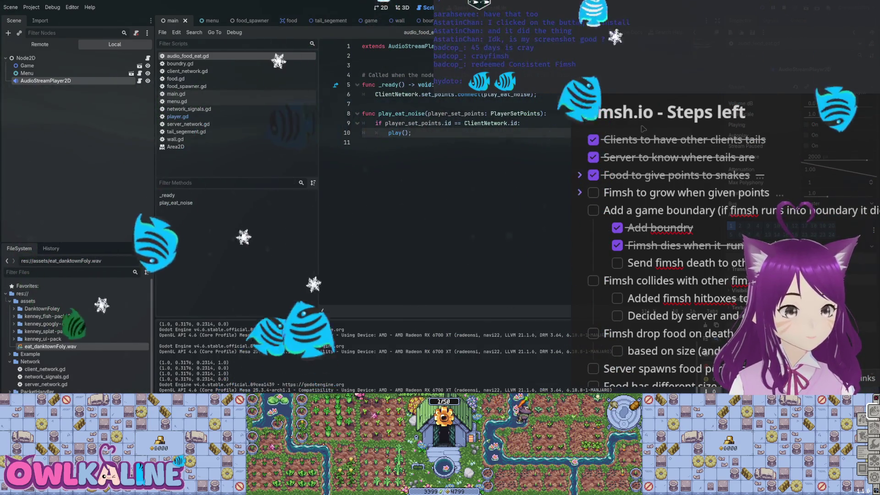
{"action": "key", "text": "ctrl+shift+Return"}
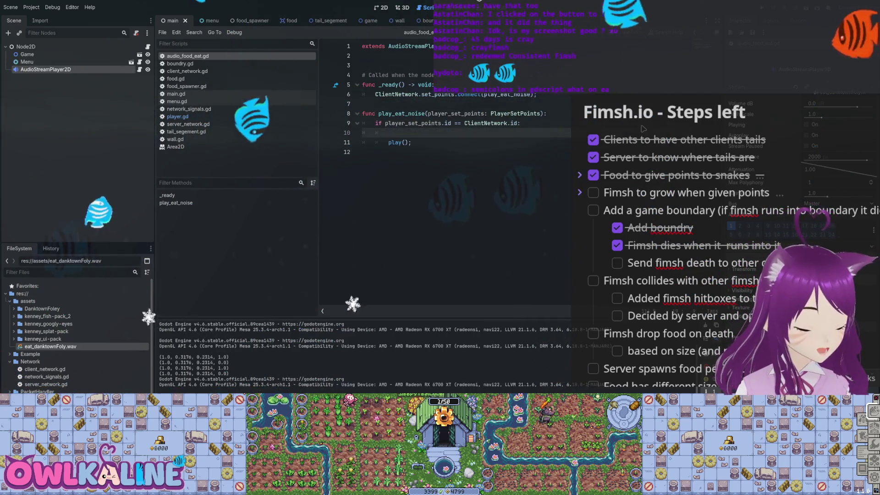
Step: Add pitch_scale = 1.0 + randf()*0.4 above play() and save audio_food_eat.gd
{"action": "type", "text": "pit"}
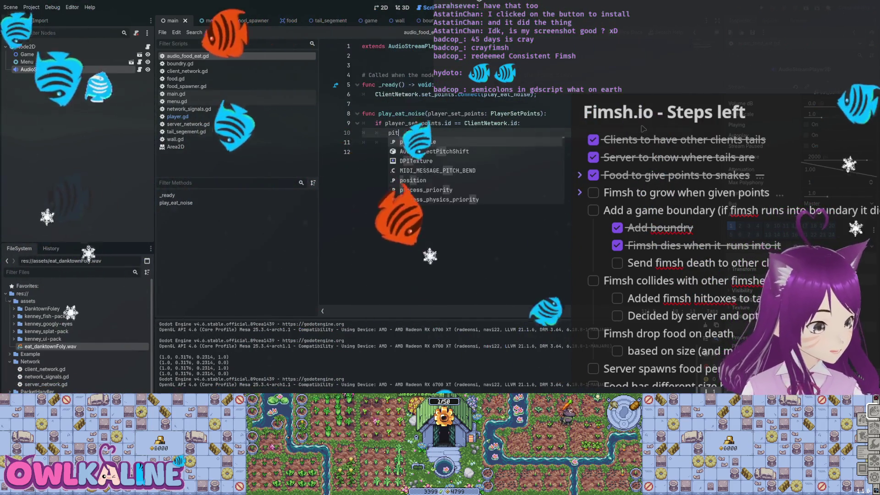
{"action": "key", "text": "Return"}
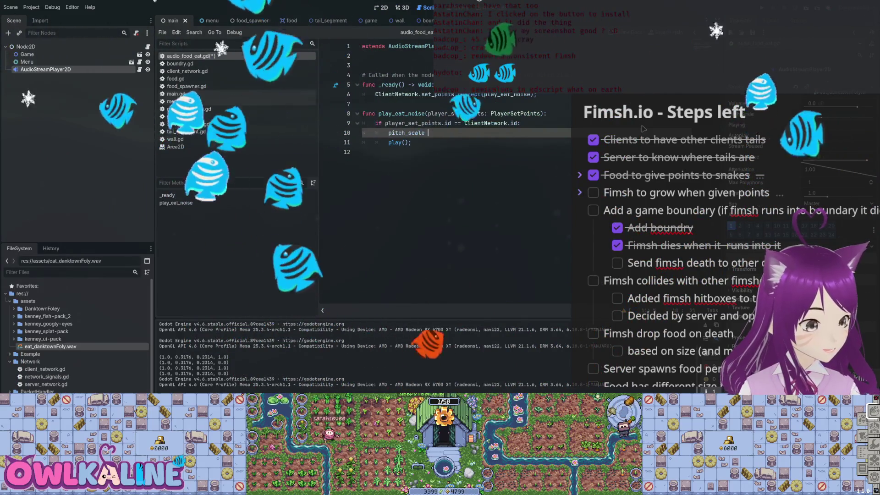
{"action": "type", "text": "= "}
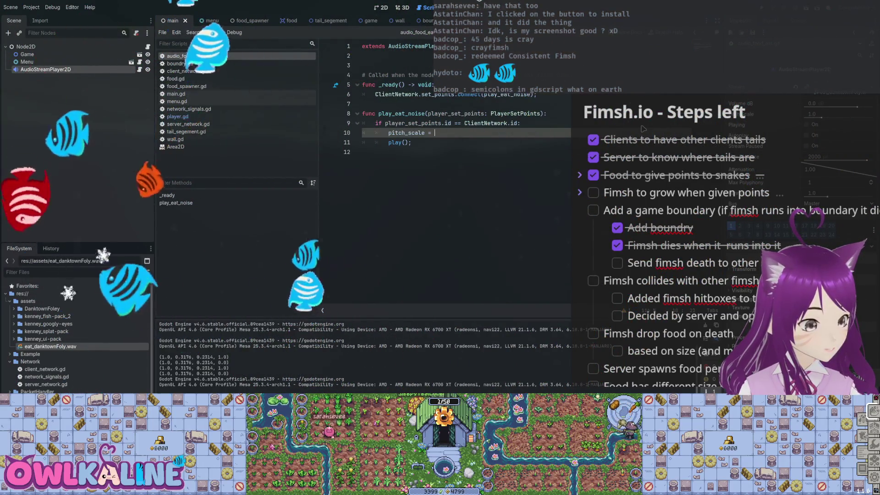
{"action": "type", "text": "1.0 * "}
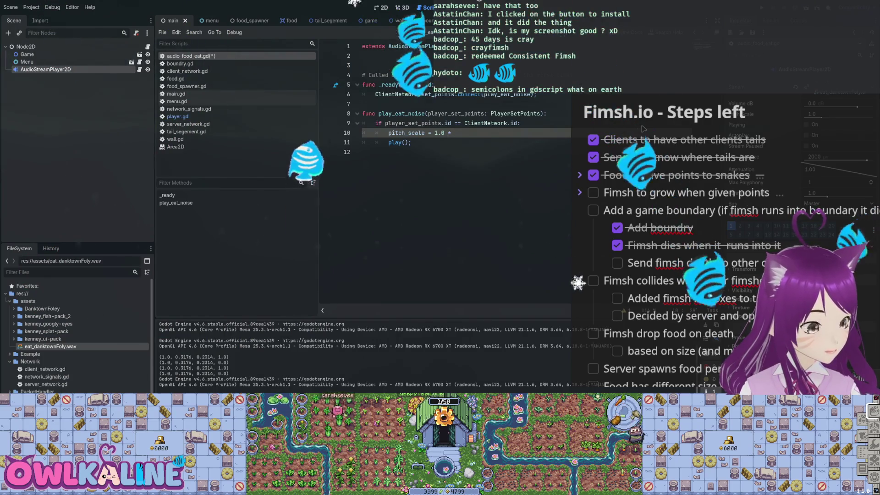
{"action": "type", "text": "rand"}
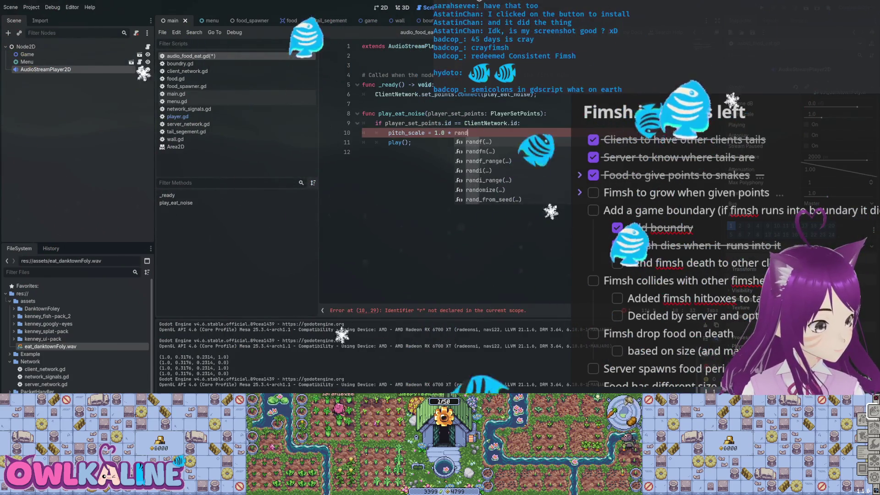
{"action": "key", "text": "Down"}
{"action": "key", "text": "Return"}
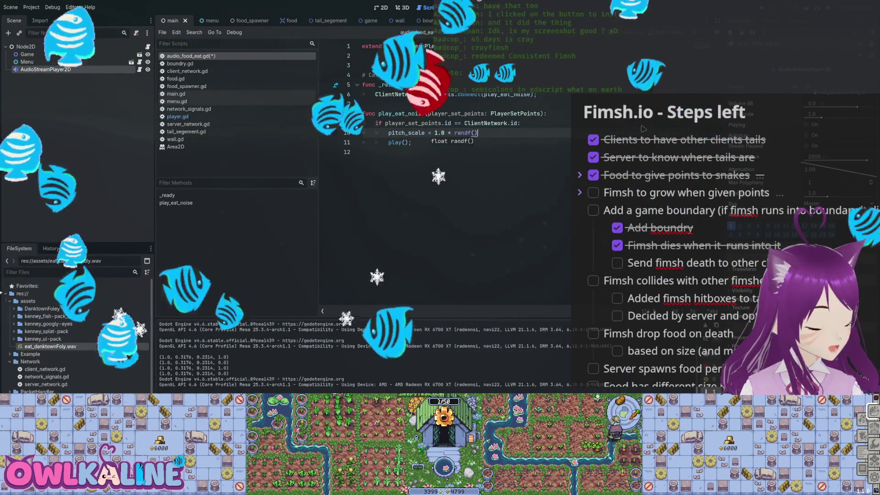
{"action": "key", "text": "Left"}
{"action": "key", "text": "Left"}
{"action": "key", "text": "Left"}
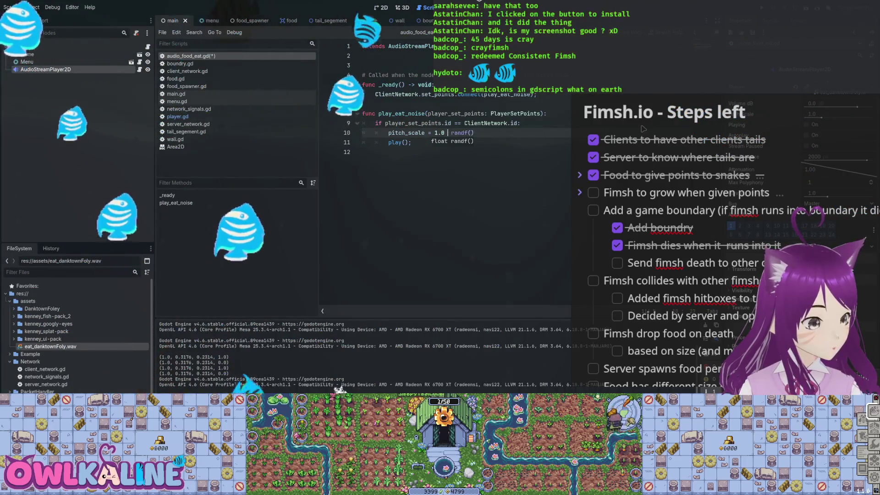
{"action": "key", "text": "End"}
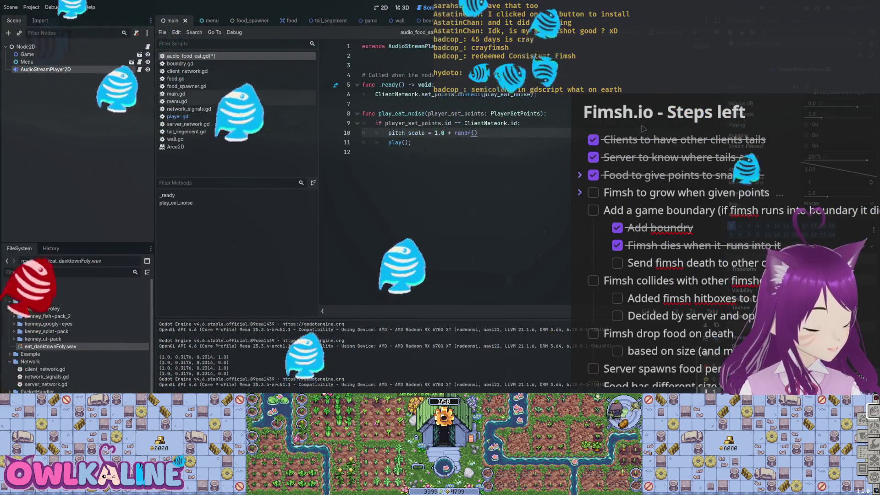
{"action": "type", "text": "*0."}
{"action": "type", "text": "4;"}
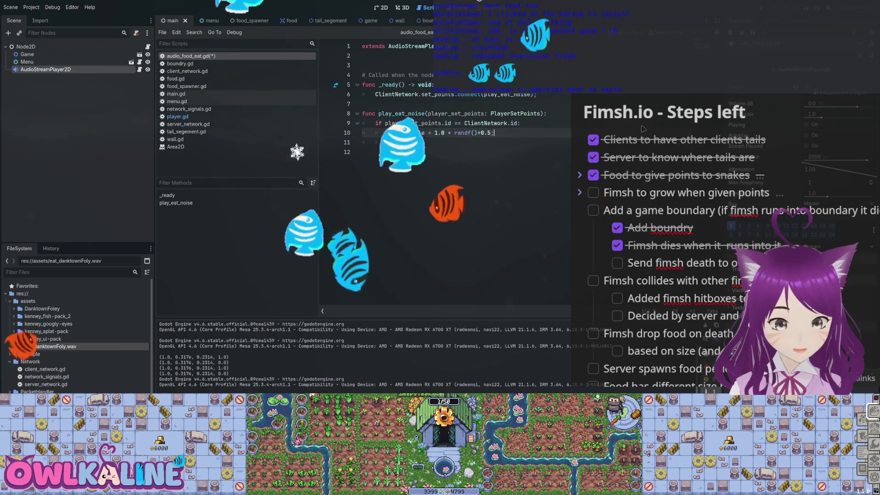
{"action": "key", "text": "ctrl+s"}
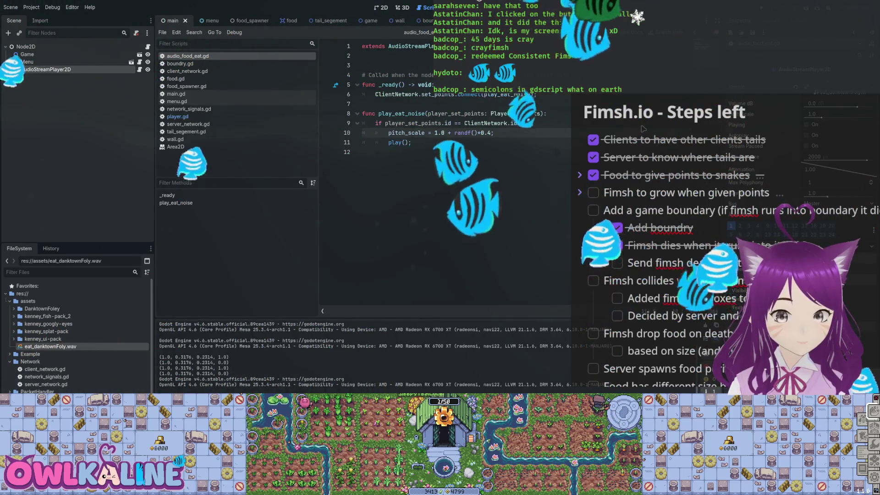
Step: Step between the pitch_scale and play() lines to review the new code
{"action": "left_click", "coordinate": [520, 122]}
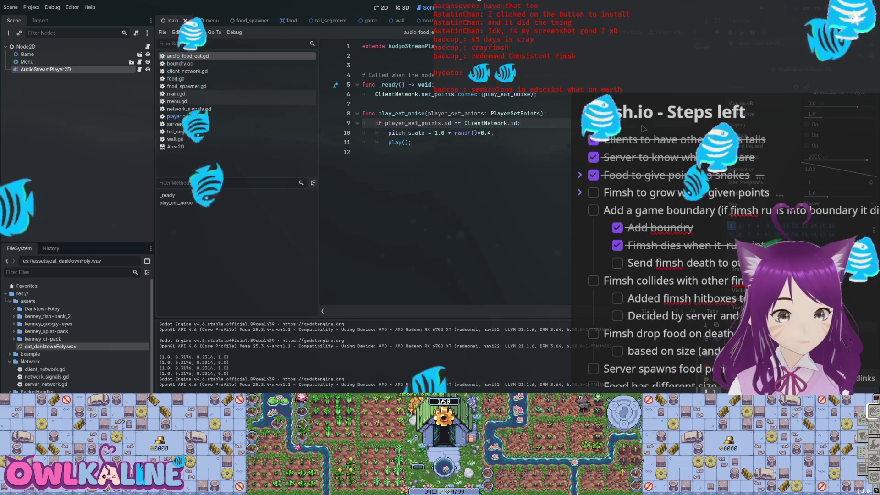
{"action": "key", "text": "Down"}
{"action": "key", "text": "Down"}
{"action": "key", "text": "Up"}
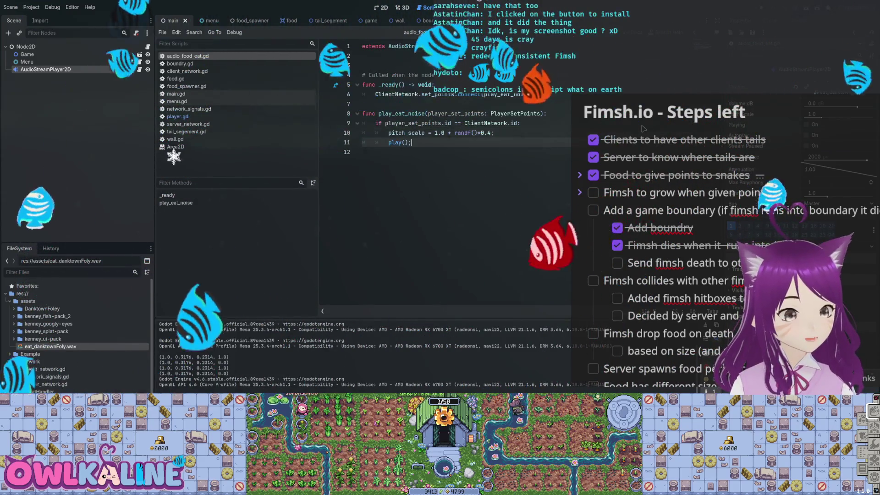
{"action": "key", "text": "Down"}
{"action": "key", "text": "Down"}
{"action": "key", "text": "Up"}
{"action": "key", "text": "Up"}
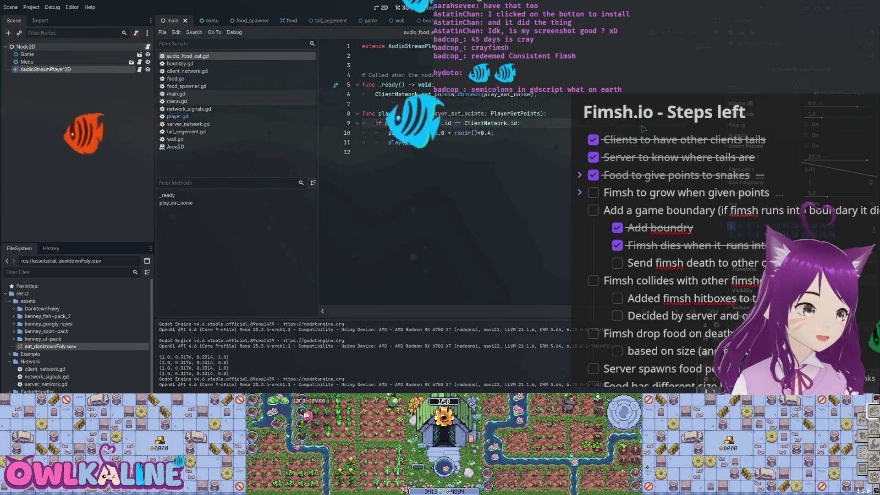
Step: Open main.gd, then player.gd, and scroll through the player script
{"action": "left_click", "coordinate": [175, 93]}
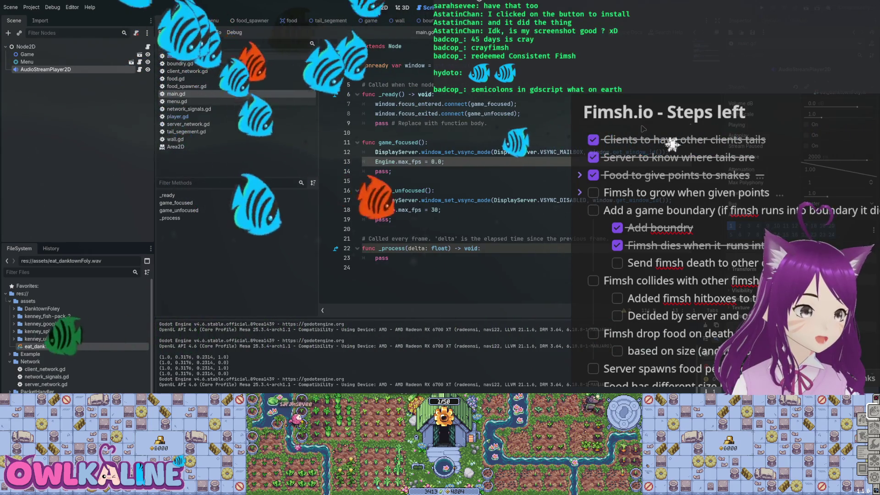
{"action": "key", "text": "ctrl+shift+Tab"}
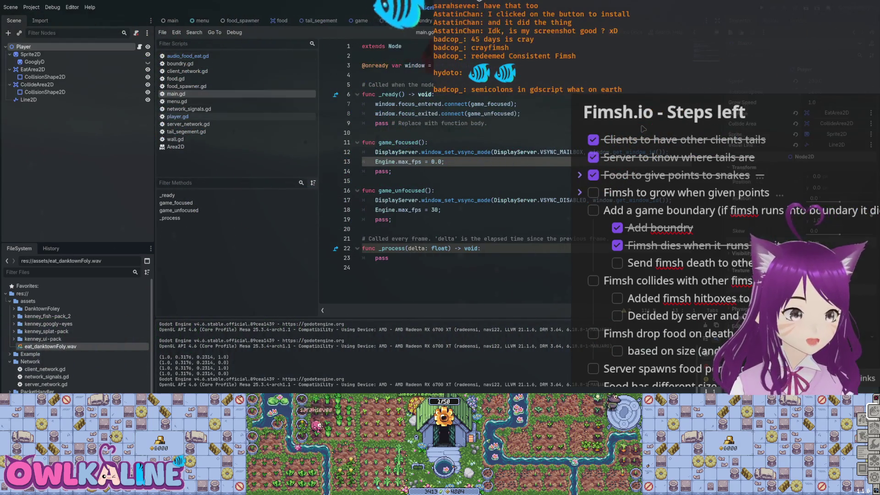
{"action": "left_click", "coordinate": [177, 116]}
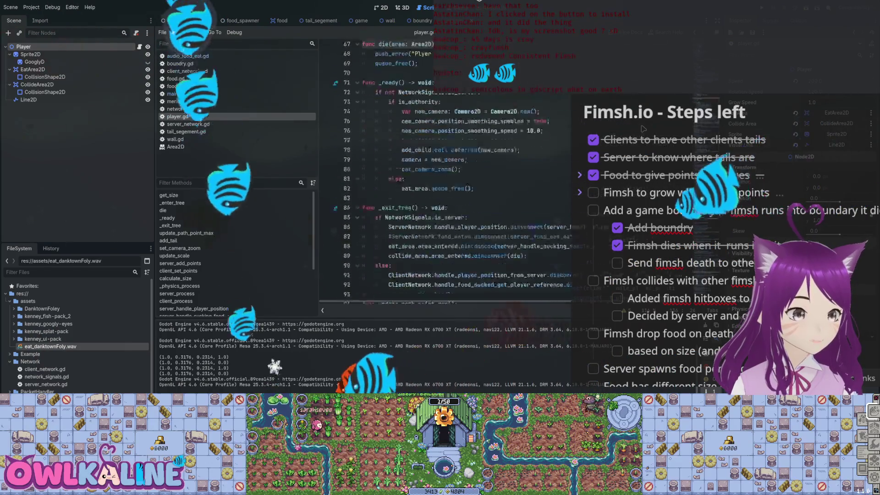
{"action": "scroll", "coordinate": [643, 129], "scroll_direction": "down", "scroll_amount": 3}
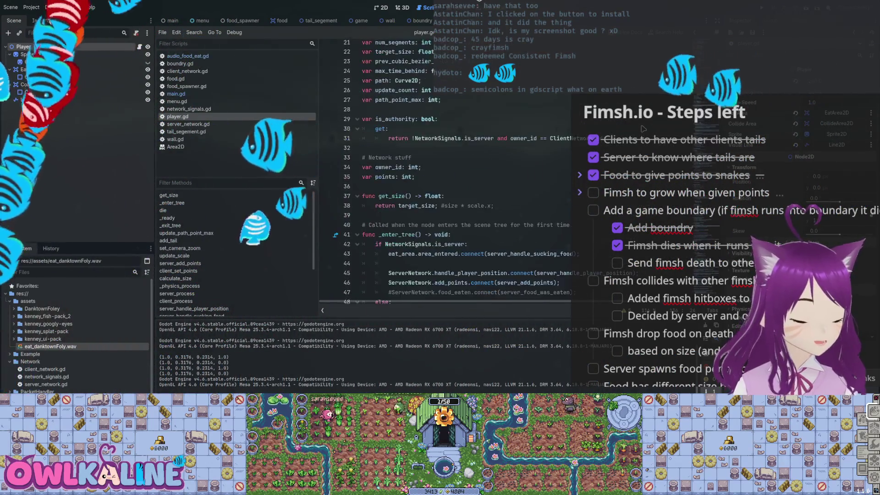
{"action": "scroll", "coordinate": [643, 129], "scroll_direction": "down", "scroll_amount": 7}
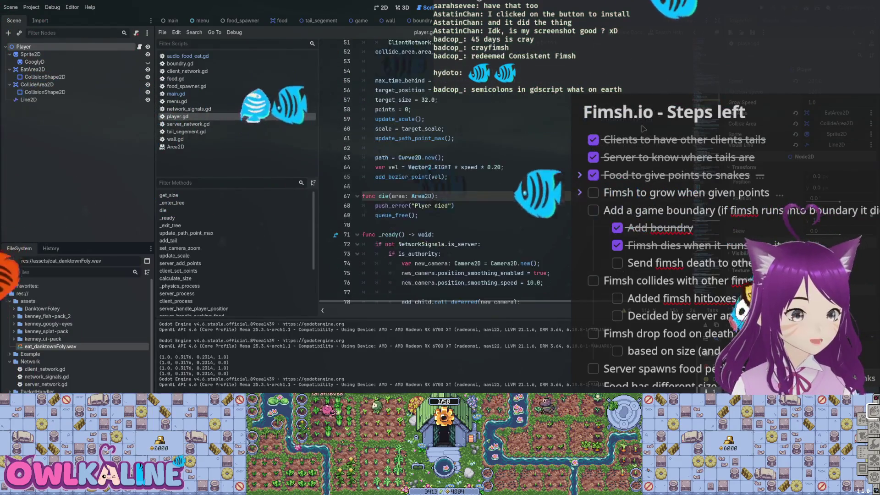
{"action": "scroll", "coordinate": [643, 129], "scroll_direction": "down", "scroll_amount": 7}
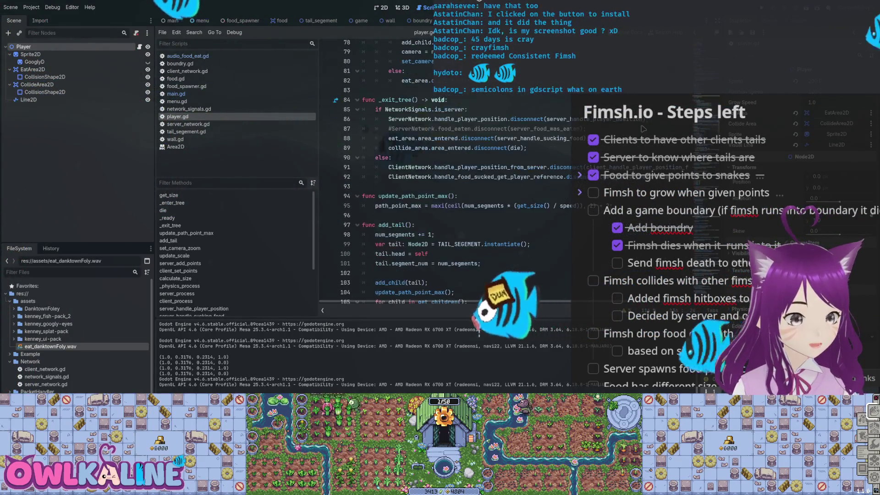
{"action": "scroll", "coordinate": [643, 129], "scroll_direction": "down", "scroll_amount": 10}
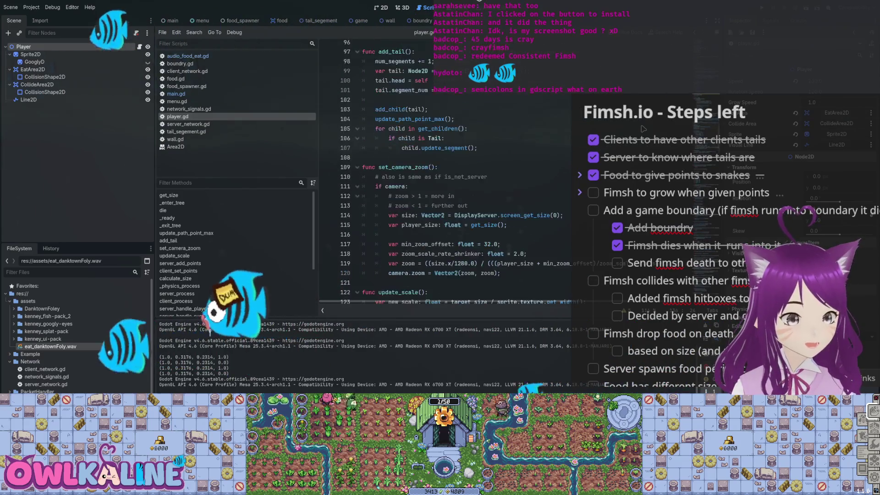
{"action": "scroll", "coordinate": [642, 129], "scroll_direction": "down", "scroll_amount": 4}
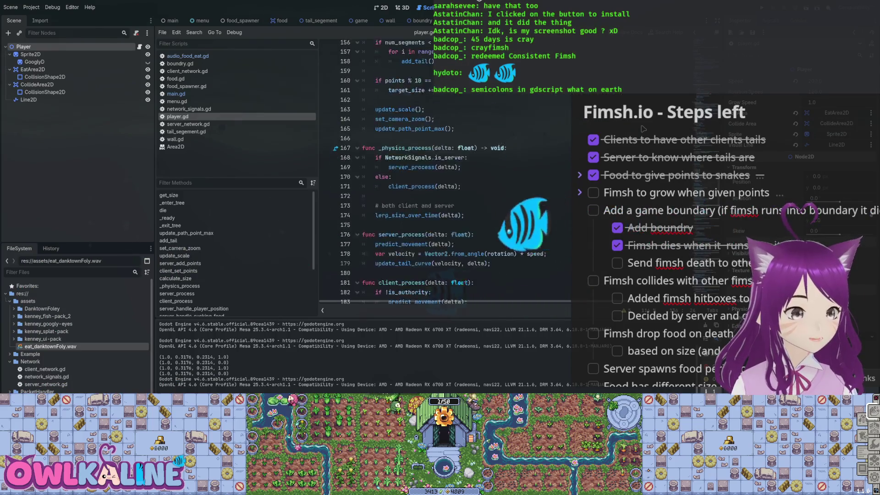
{"action": "scroll", "coordinate": [642, 129], "scroll_direction": "down", "scroll_amount": 16}
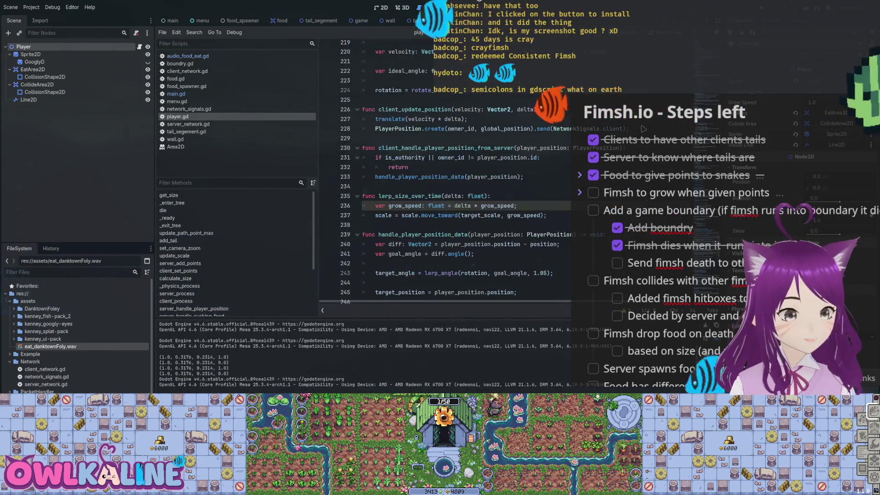
{"action": "scroll", "coordinate": [643, 130], "scroll_direction": "down", "scroll_amount": 14}
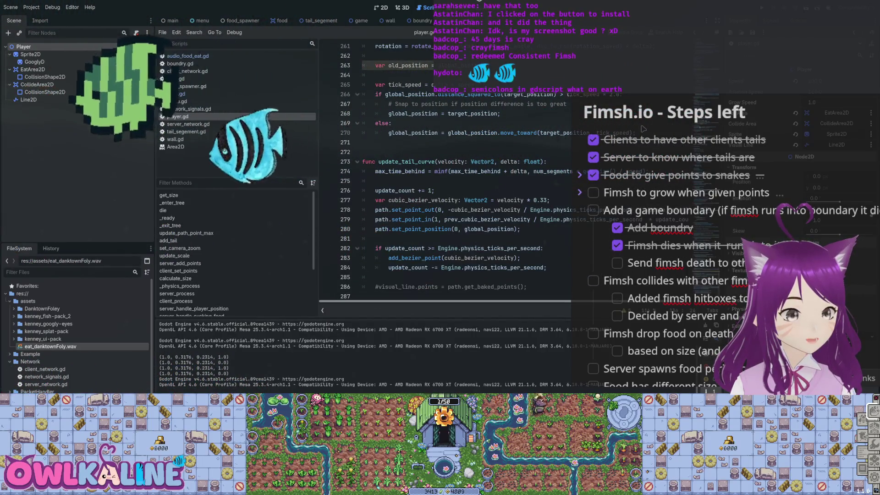
{"action": "scroll", "coordinate": [643, 129], "scroll_direction": "up", "scroll_amount": 18}
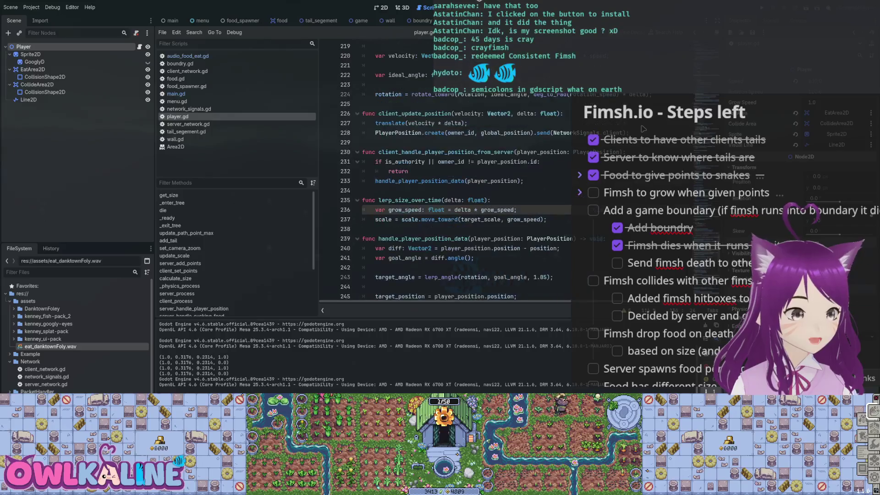
{"action": "scroll", "coordinate": [642, 129], "scroll_direction": "up", "scroll_amount": 20}
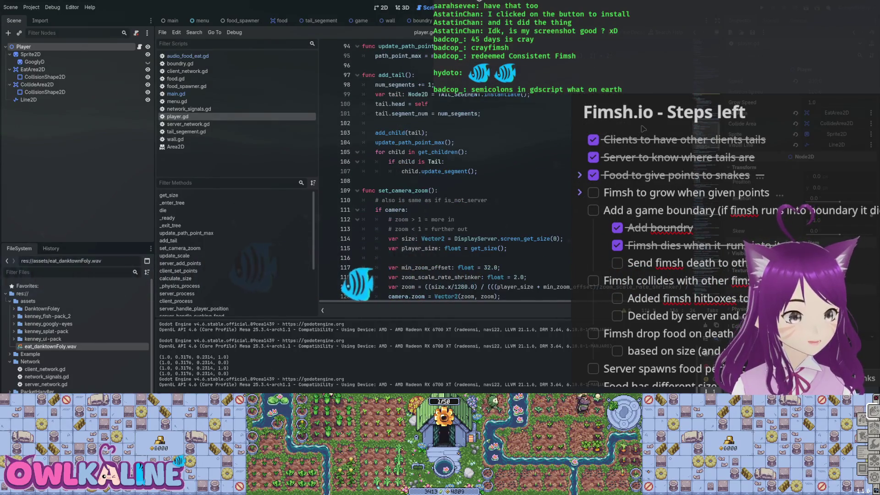
{"action": "scroll", "coordinate": [643, 129], "scroll_direction": "up", "scroll_amount": 19}
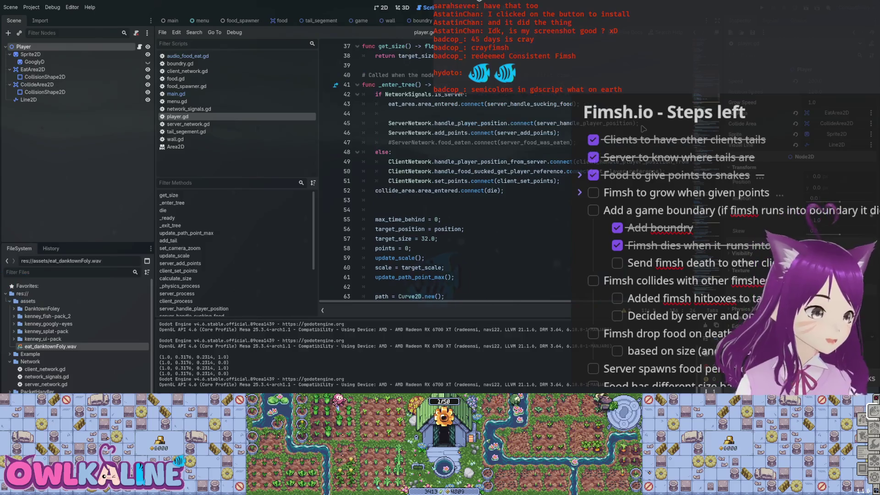
{"action": "scroll", "coordinate": [643, 129], "scroll_direction": "up", "scroll_amount": 2}
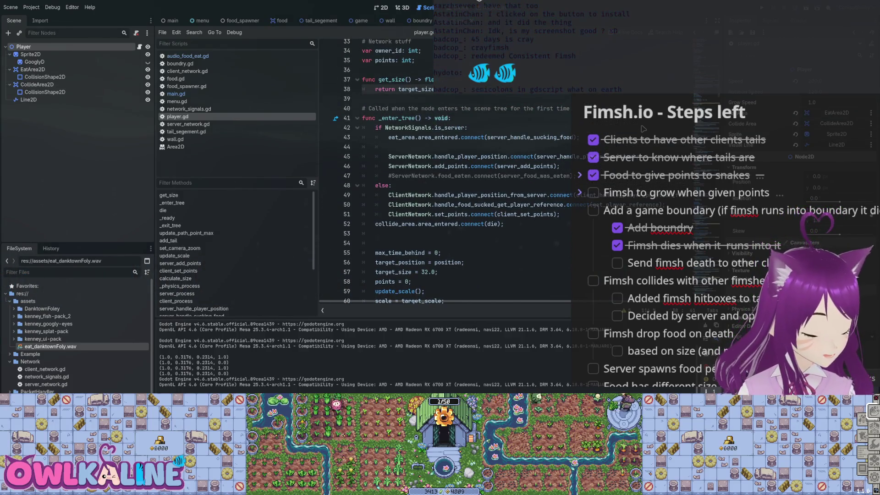
Step: Search player.gd for ';', then look through tail_segement.gd and wall.gd
{"action": "key", "text": "ctrl+f"}
{"action": "type", "text": ";"}
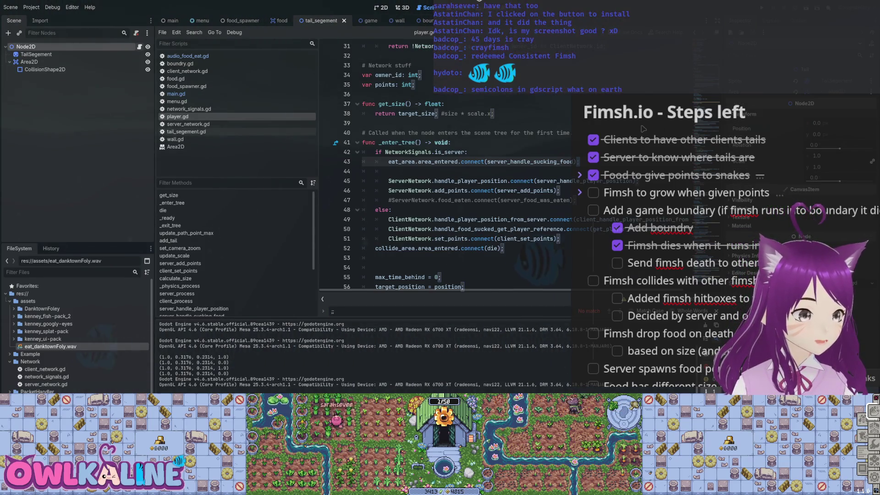
{"action": "key", "text": "alt+Left"}
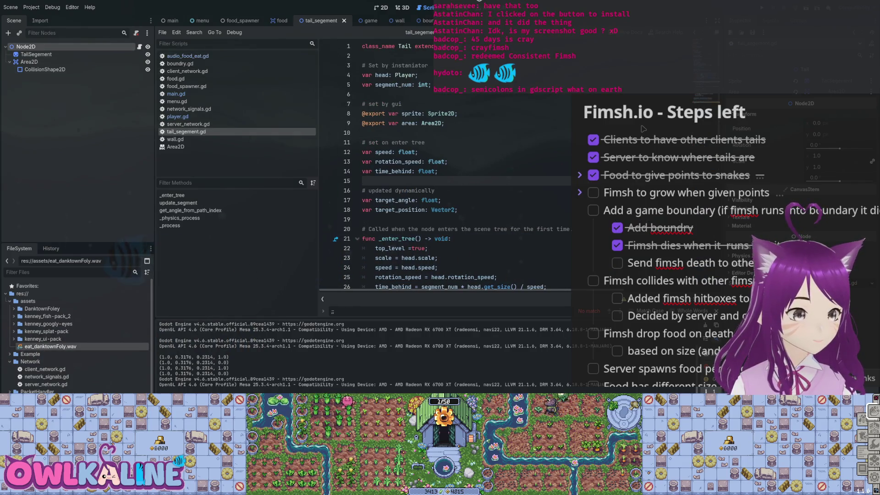
{"action": "scroll", "coordinate": [643, 129], "scroll_direction": "down", "scroll_amount": 10}
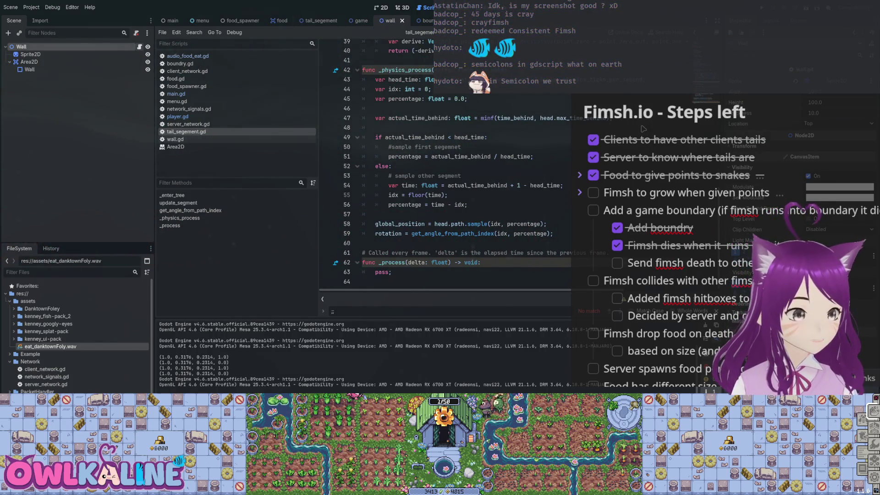
{"action": "key", "text": "alt+Left"}
{"action": "scroll", "coordinate": [643, 129], "scroll_direction": "up", "scroll_amount": 9}
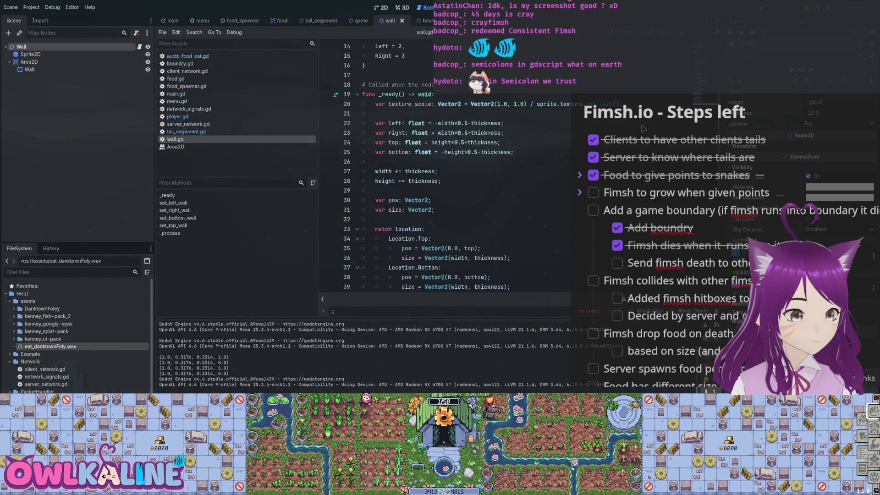
Step: From the game scene, view food_spawner.gd and player.gd, then open audio_food_eat.gd
{"action": "left_click", "coordinate": [360, 21]}
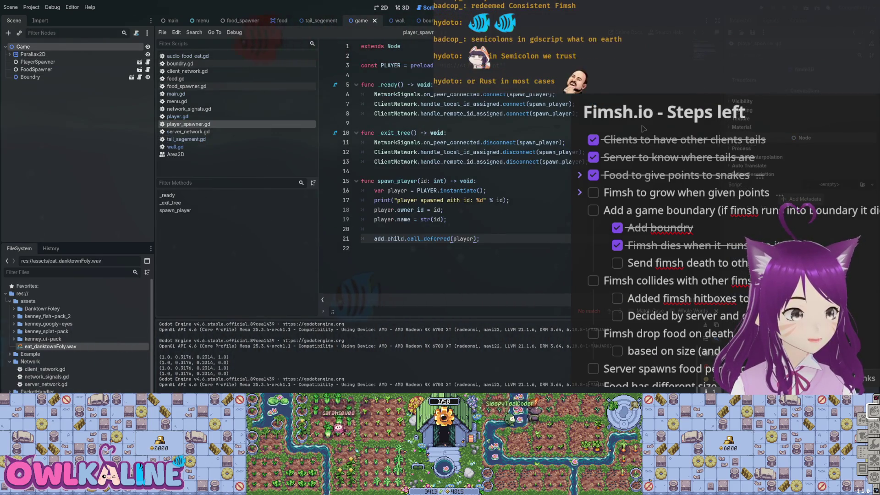
{"action": "left_click", "coordinate": [187, 86]}
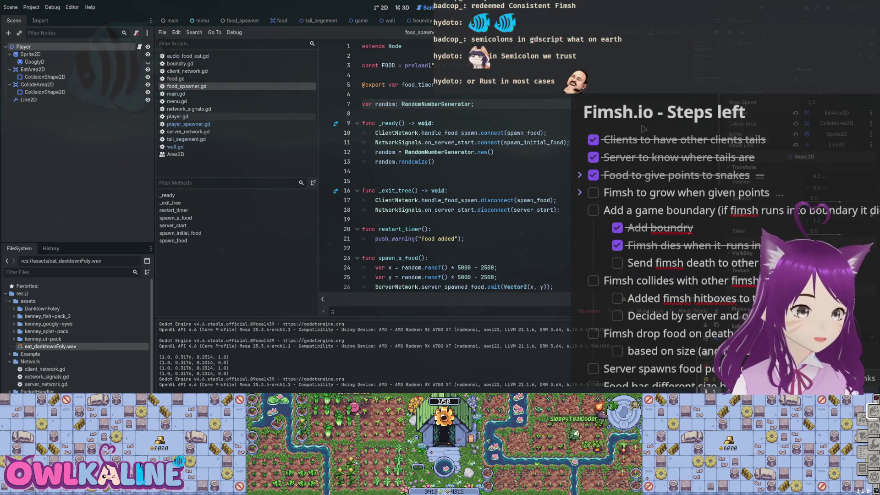
{"action": "left_click", "coordinate": [178, 116]}
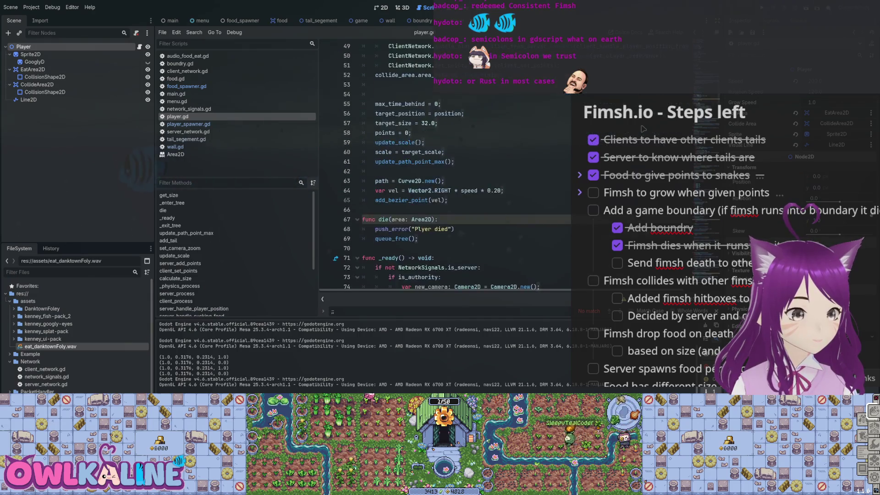
{"action": "left_click", "coordinate": [188, 55]}
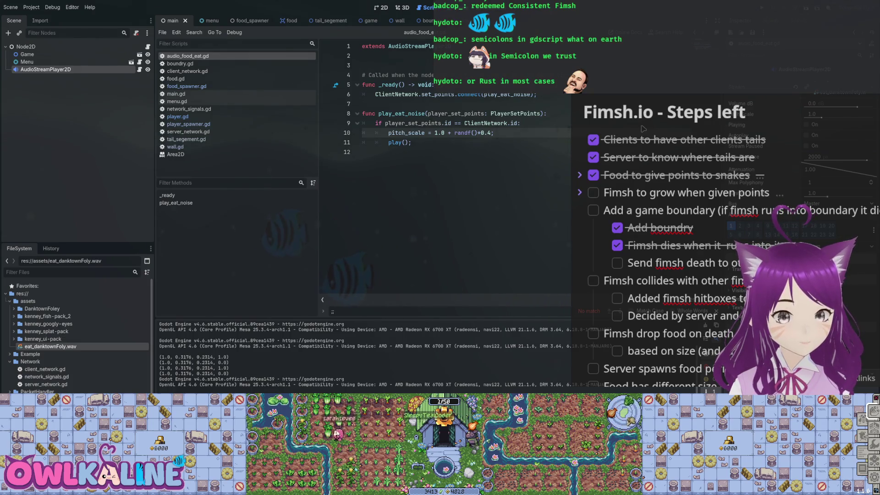
Step: Run the project with F5 to test the randomized eat sound
{"action": "key", "text": "F5"}
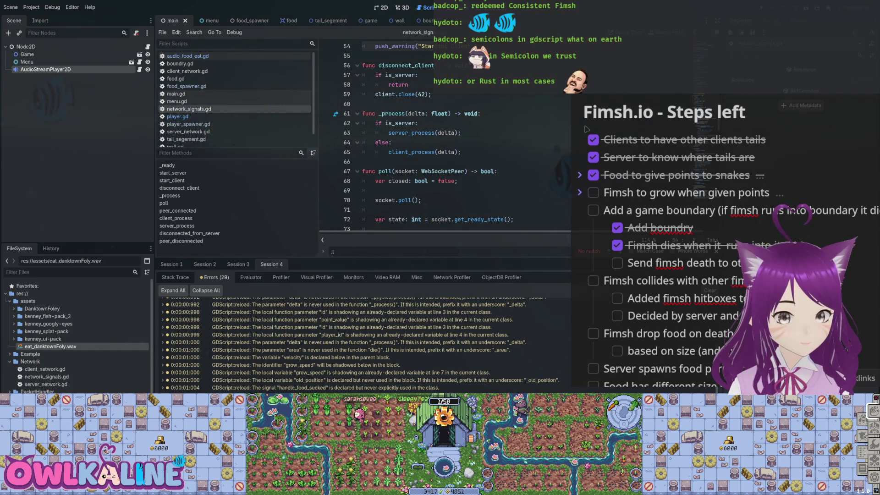
Step: Restart the game with F5 for a fresh log of player spawns and peer connections
{"action": "key", "text": "F5"}
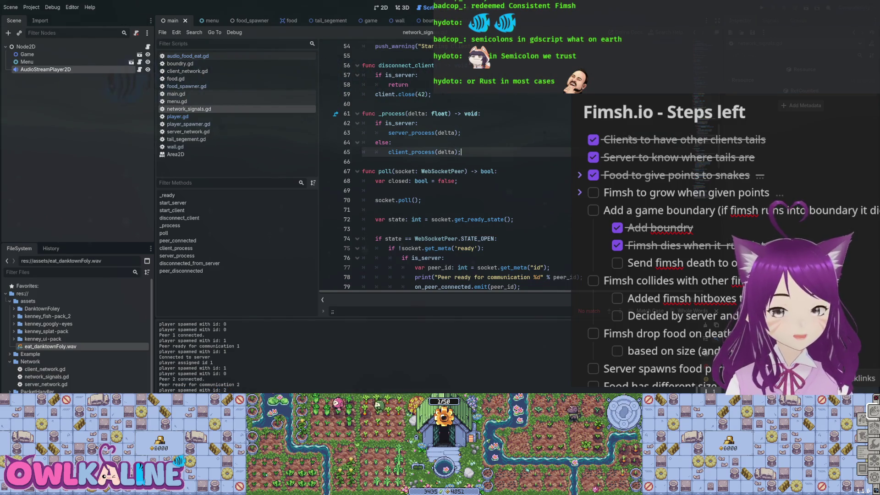
Step: Narrow the Scripts list and scroll network_signals.gd from the poll loop up past line 88's is_server check
{"action": "key", "text": "Down"}
{"action": "key", "text": "Down"}
{"action": "key", "text": "Down"}
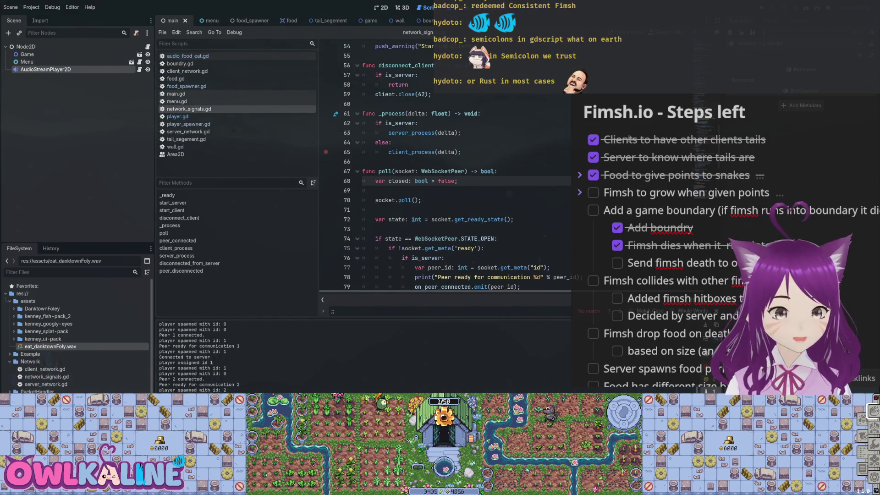
{"action": "left_click_drag", "start_coordinate": [318, 183], "coordinate": [248, 183]}
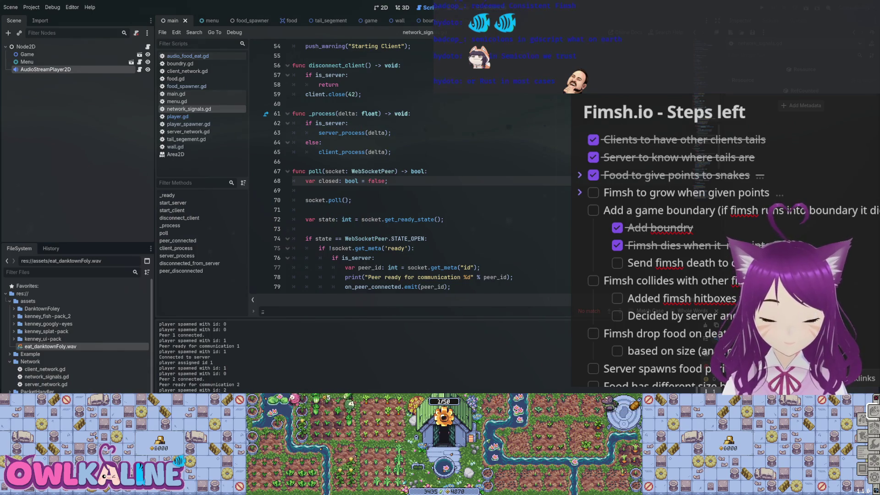
{"action": "scroll", "coordinate": [410, 167], "scroll_direction": "down", "scroll_amount": 10}
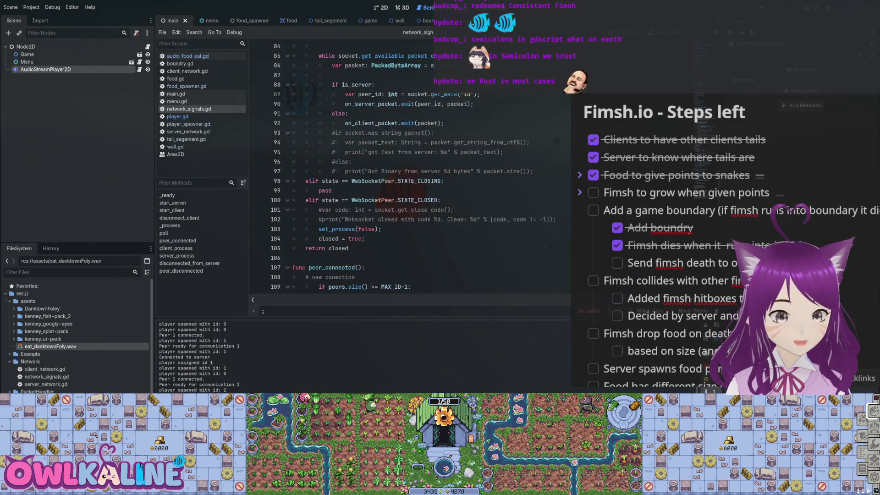
{"action": "scroll", "coordinate": [410, 168], "scroll_direction": "up", "scroll_amount": 2}
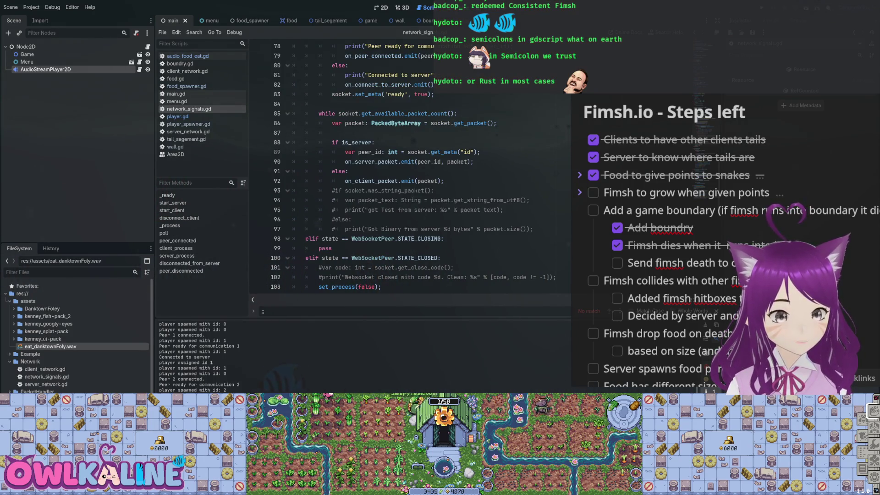
{"action": "left_click", "coordinate": [557, 142]}
{"action": "scroll", "coordinate": [408, 165], "scroll_direction": "up", "scroll_amount": 13}
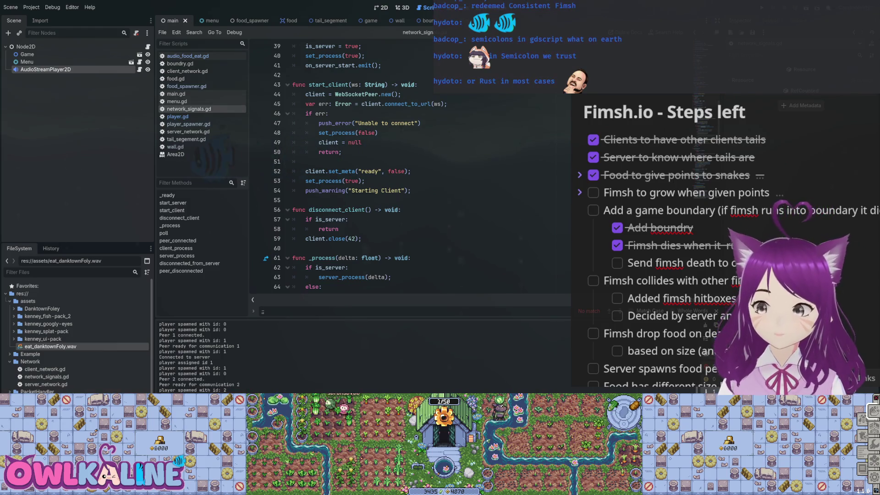
{"action": "scroll", "coordinate": [667, 72], "scroll_direction": "up", "scroll_amount": 6}
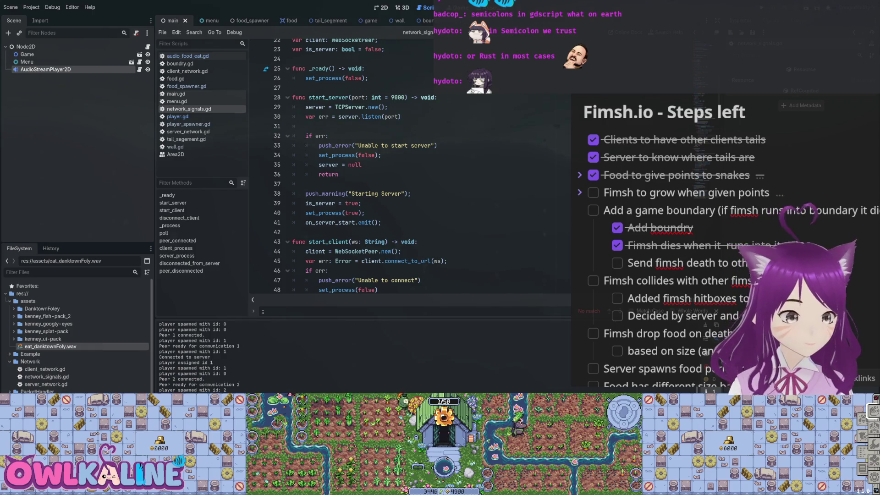
Step: Back in audio_food_eat.gd, add volume_linear = 0.5; above pitch_scale and run the game
{"action": "left_click", "coordinate": [187, 56]}
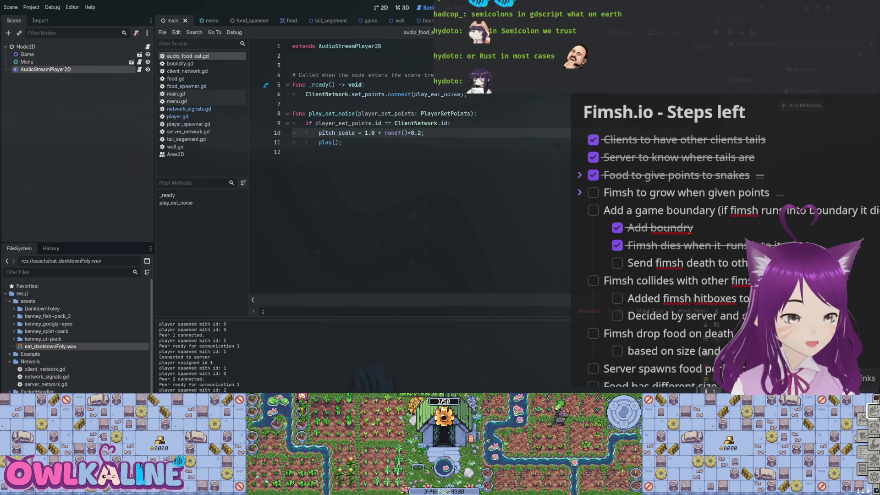
{"action": "key", "text": "F5"}
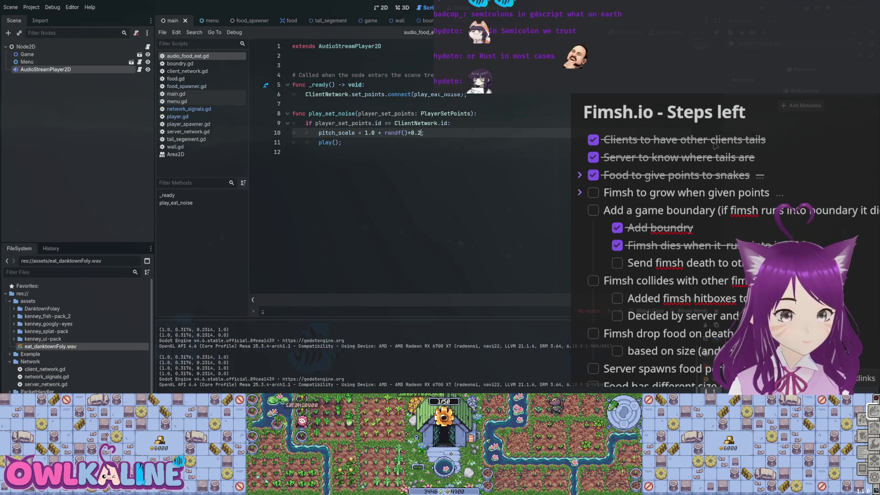
{"action": "key", "text": "ctrl+shift+Return"}
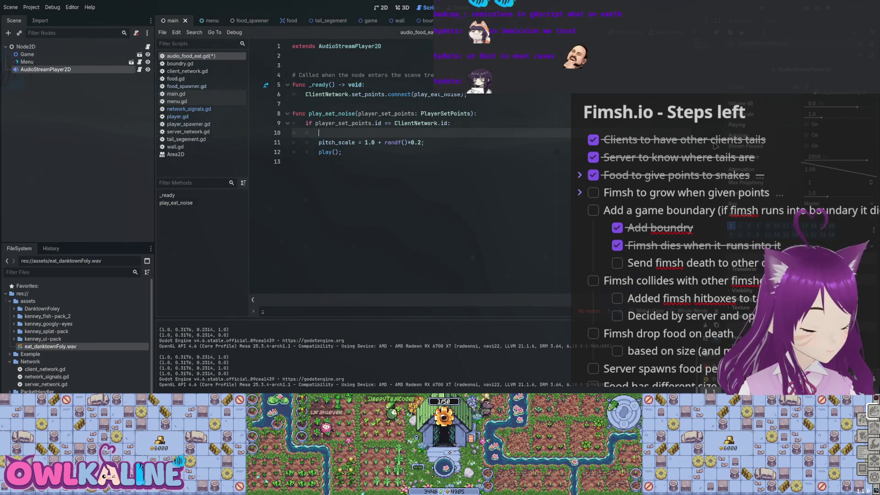
{"action": "type", "text": "vo"}
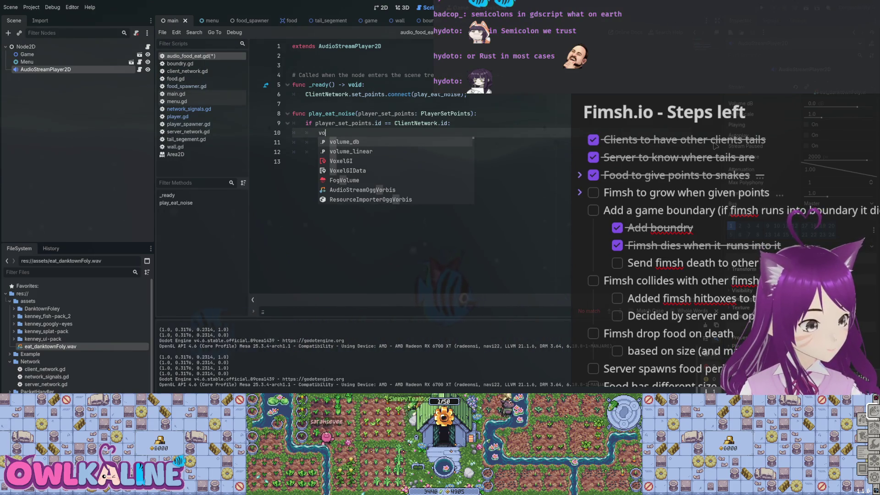
{"action": "key", "text": "Down"}
{"action": "key", "text": "Return"}
{"action": "type", "text": "= 0.5;"}
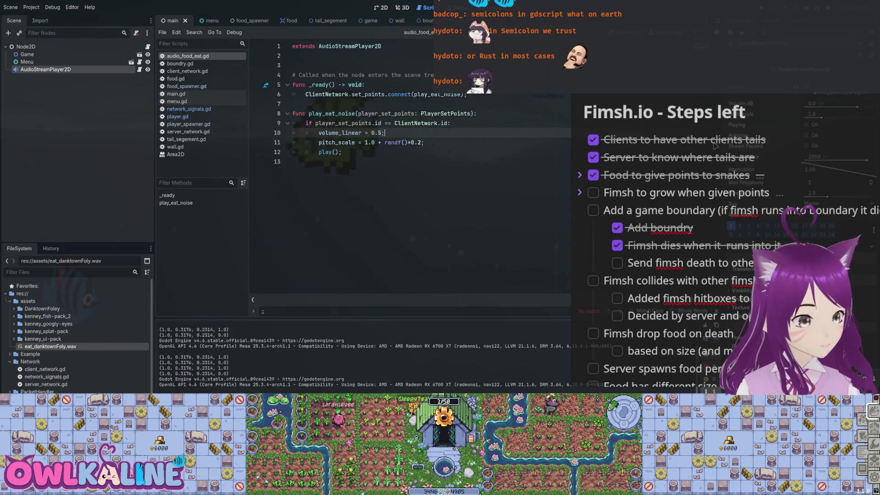
{"action": "key", "text": "F5"}
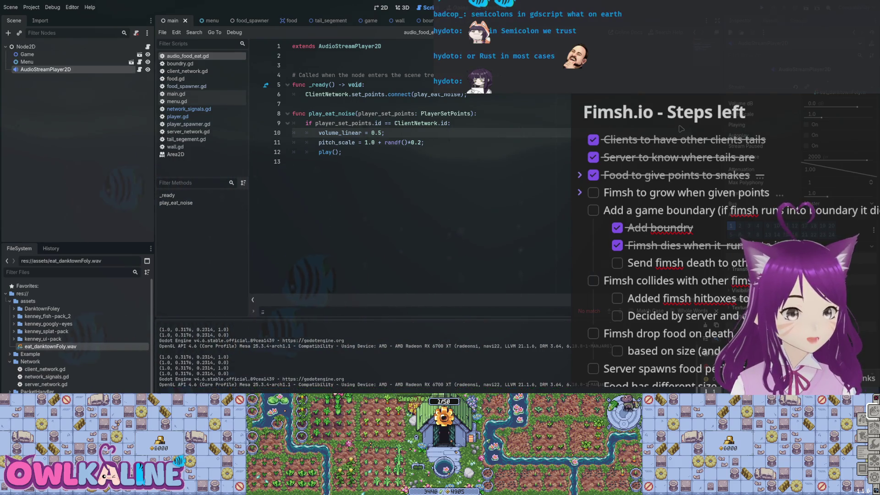
Step: Return to line 10 and select, then deselect, the volume_linear name
{"action": "left_click", "coordinate": [384, 142]}
{"action": "left_click", "coordinate": [372, 132]}
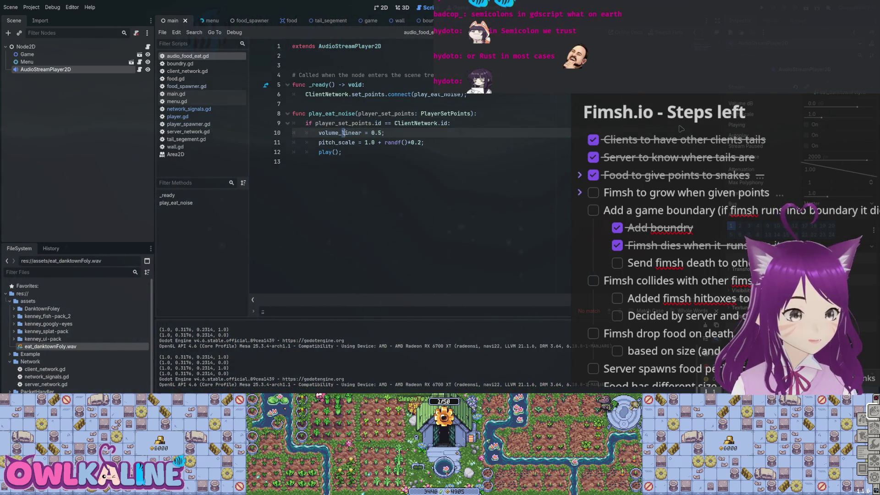
{"action": "left_click_drag", "start_coordinate": [361, 132], "coordinate": [292, 133]}
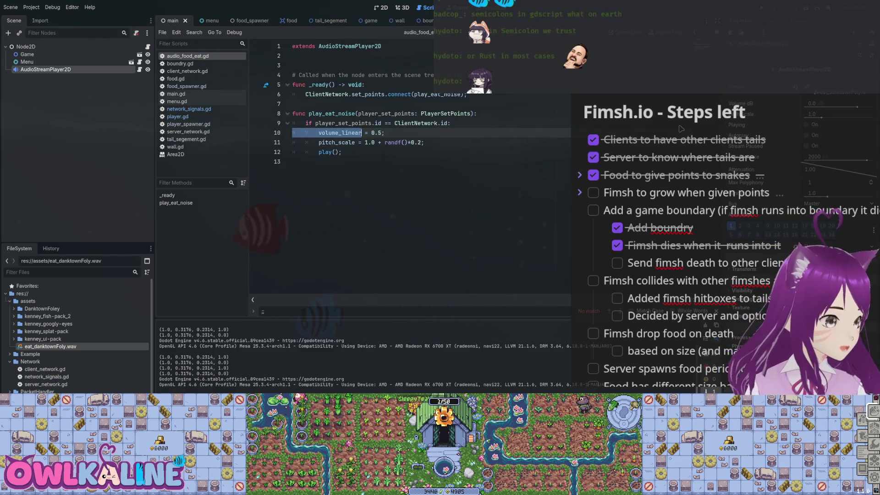
{"action": "left_click", "coordinate": [292, 133]}
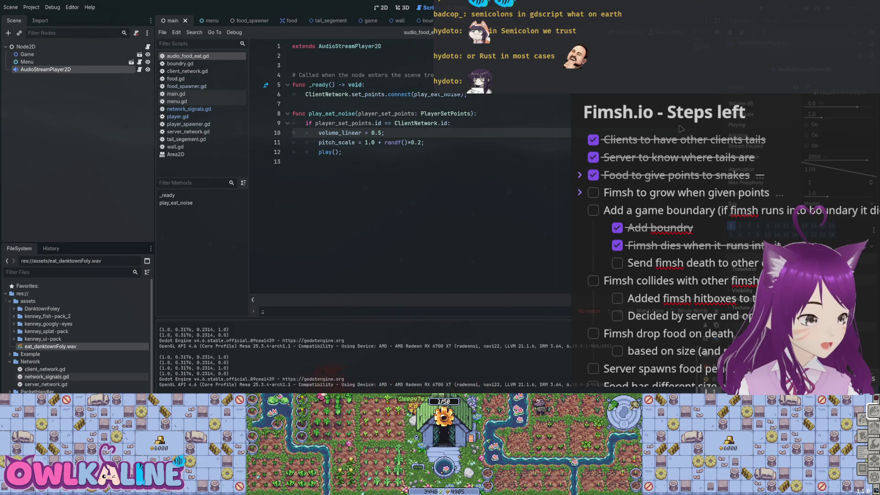
Step: Open network_signals.gd and add, then remove, blank lines below the MAX_ID constant
{"action": "double_click", "coordinate": [46, 376]}
{"action": "scroll", "coordinate": [408, 174], "scroll_direction": "up", "scroll_amount": 10}
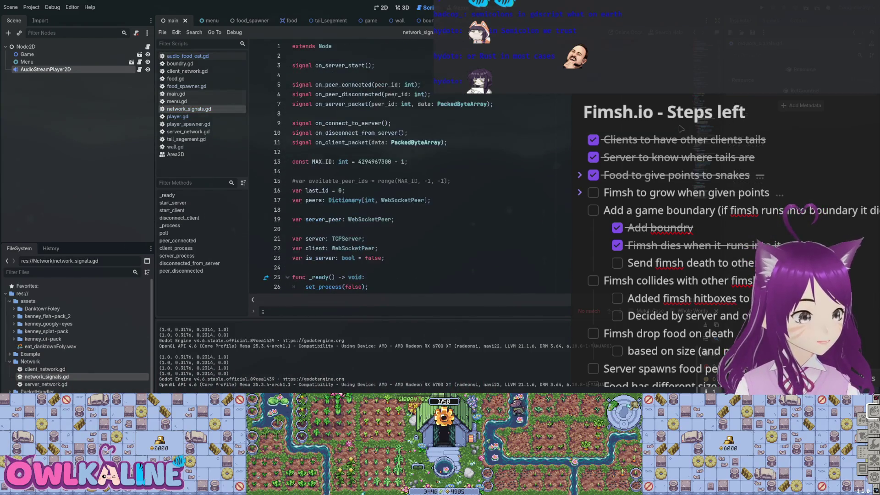
{"action": "scroll", "coordinate": [408, 174], "scroll_direction": "down", "scroll_amount": 1}
{"action": "left_click", "coordinate": [292, 142]}
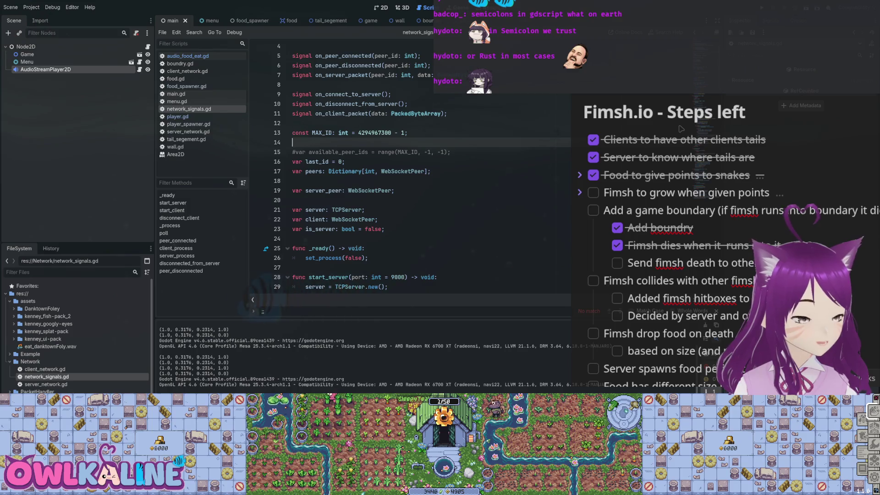
{"action": "key", "text": "Return"}
{"action": "key", "text": "Return"}
{"action": "key", "text": "Up"}
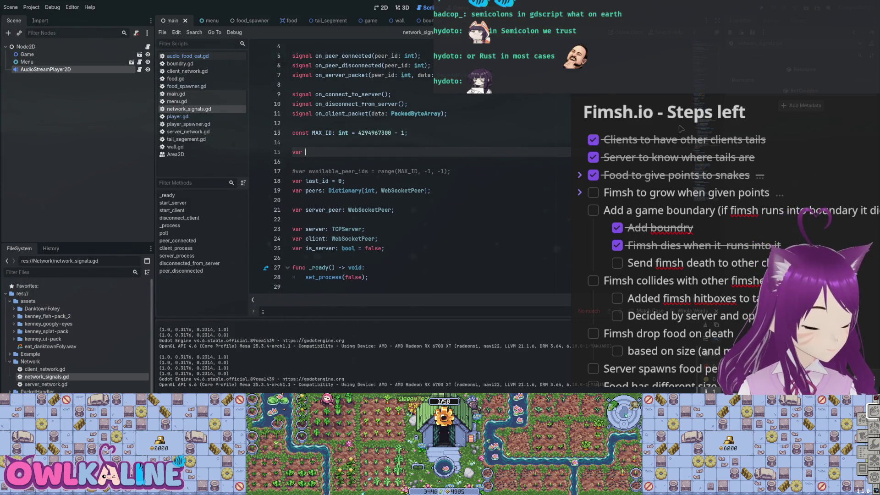
{"action": "key", "text": "BackSpace"}
{"action": "key", "text": "BackSpace"}
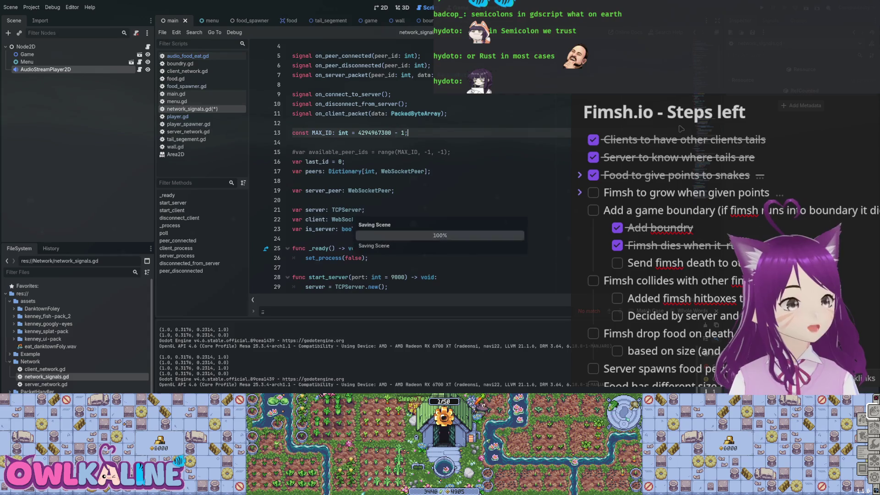
{"action": "scroll", "coordinate": [78, 339], "scroll_direction": "down", "scroll_amount": 1}
{"action": "scroll", "coordinate": [78, 339], "scroll_direction": "down", "scroll_amount": 2}
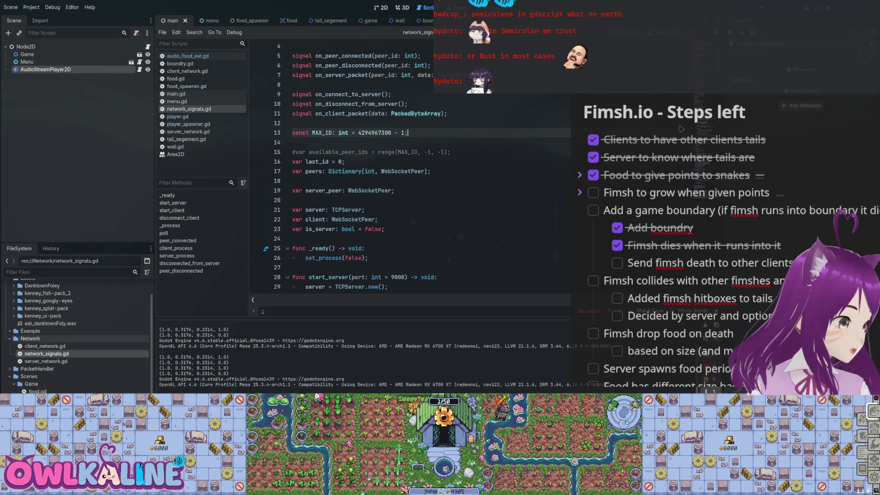
Step: Collapse the Network folder and select the Scenes folder in the FileSystem dock
{"action": "left_click", "coordinate": [10, 325]}
{"action": "scroll", "coordinate": [78, 339], "scroll_direction": "up", "scroll_amount": 3}
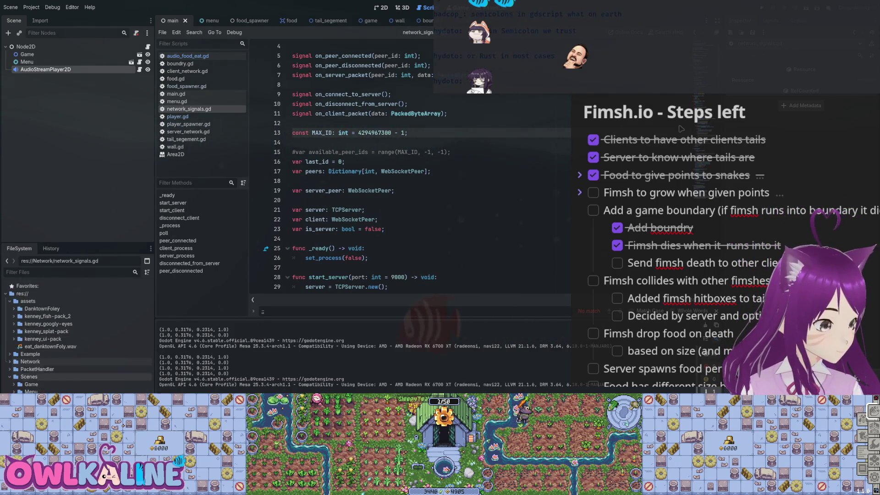
{"action": "left_click", "coordinate": [29, 376]}
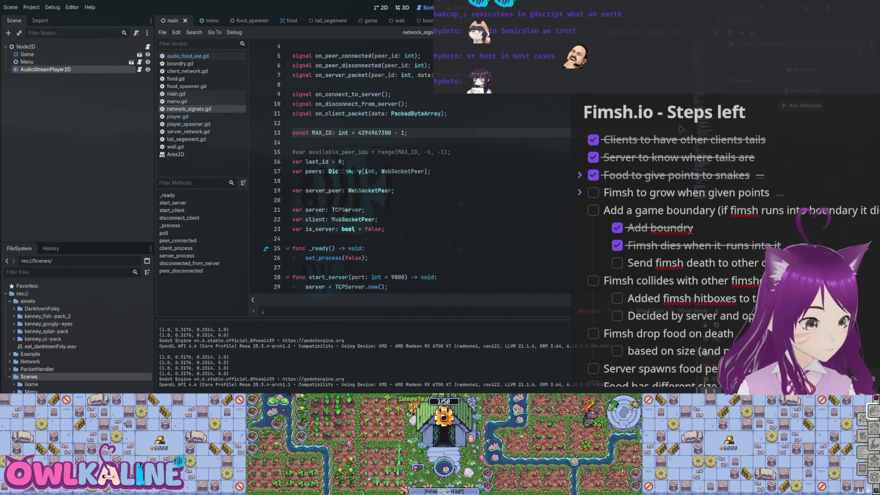
Step: Create global_config.gd in res://Scenes/ and delete the template body below extends Node
{"action": "key", "text": "Return"}
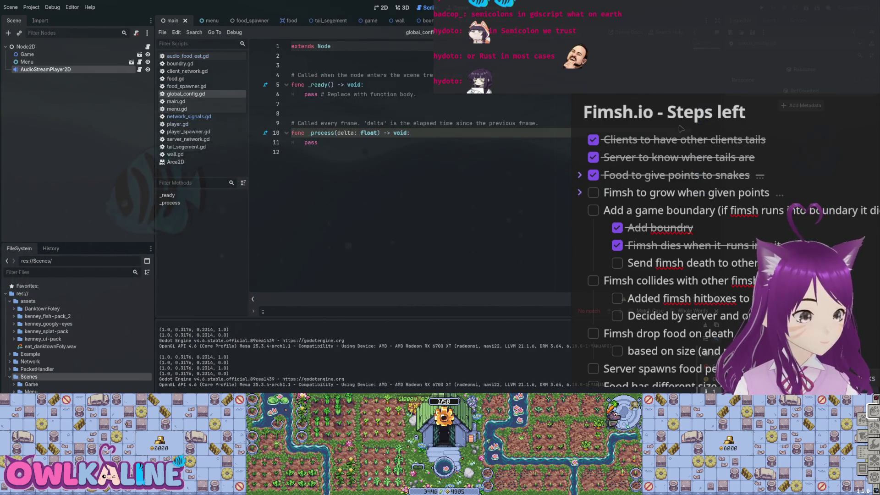
{"action": "key", "text": "shift+Up"}
{"action": "key", "text": "shift+Up"}
{"action": "key", "text": "shift+Up"}
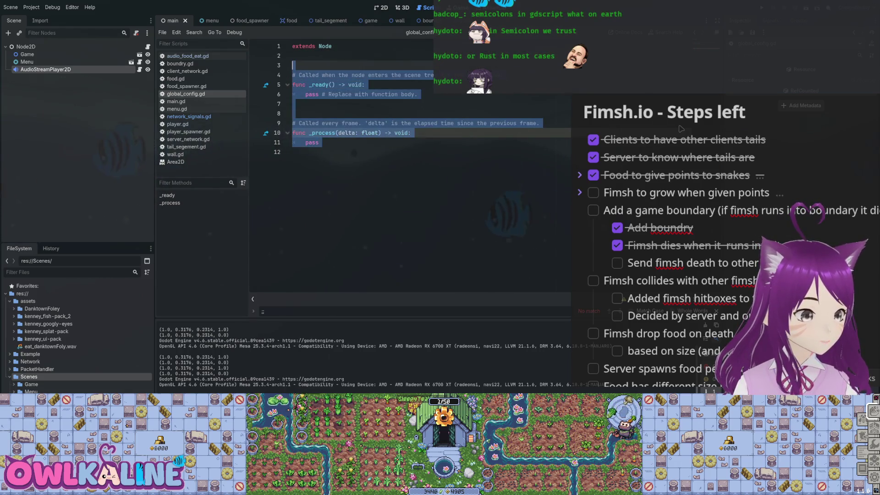
{"action": "key", "text": "BackSpace"}
{"action": "key", "text": "BackSpace"}
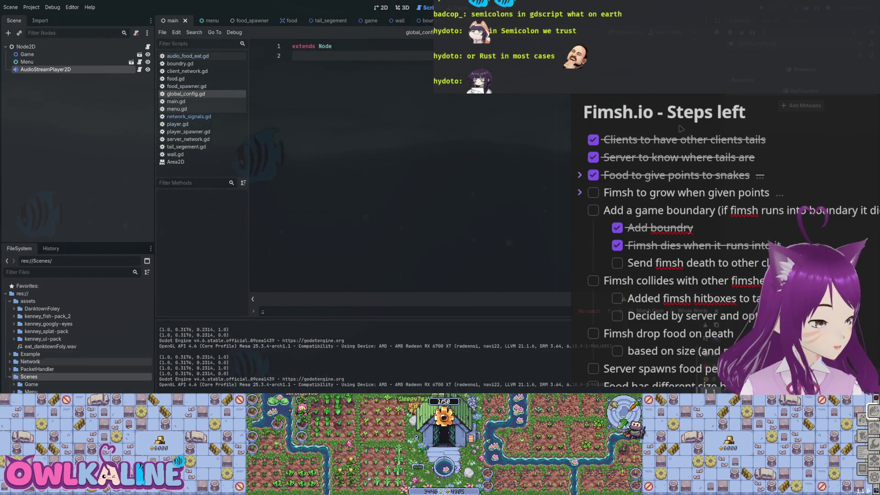
Step: Referencing client_network.gd, declare var master_volume: float = 0.5 in global_config.gd and save
{"action": "left_click", "coordinate": [10, 362]}
{"action": "double_click", "coordinate": [45, 369]}
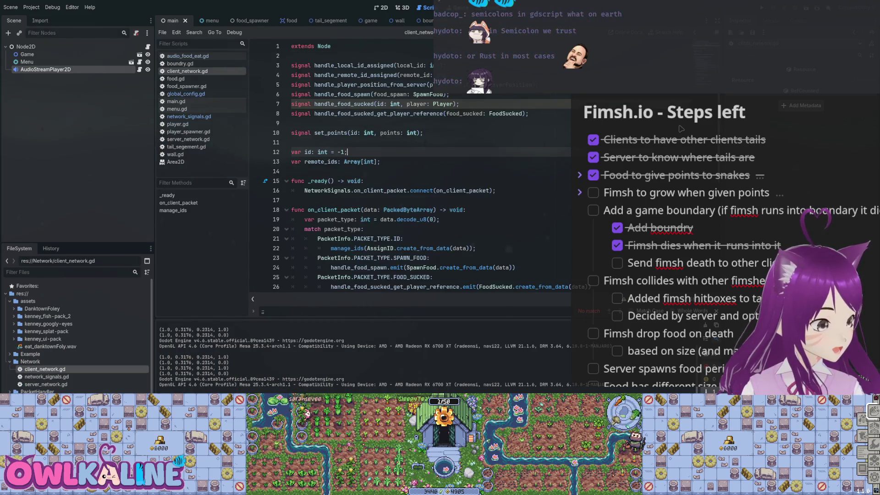
{"action": "left_click", "coordinate": [185, 94]}
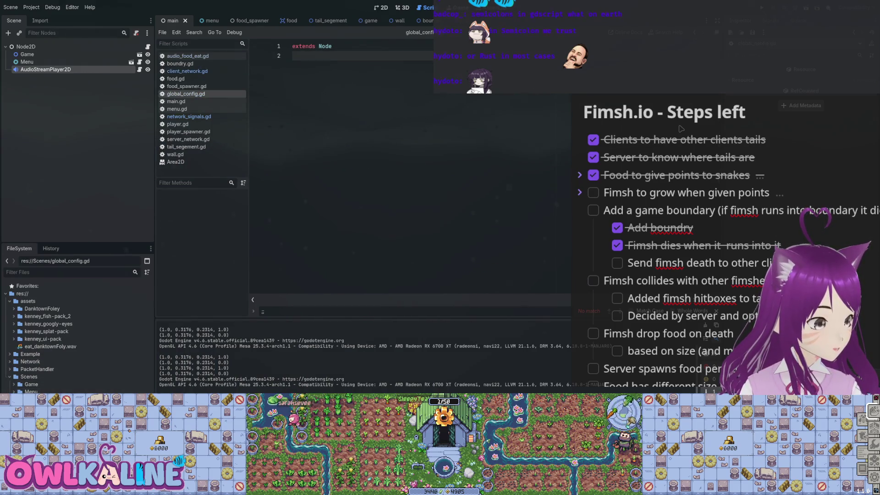
{"action": "key", "text": "Return"}
{"action": "type", "text": "var "}
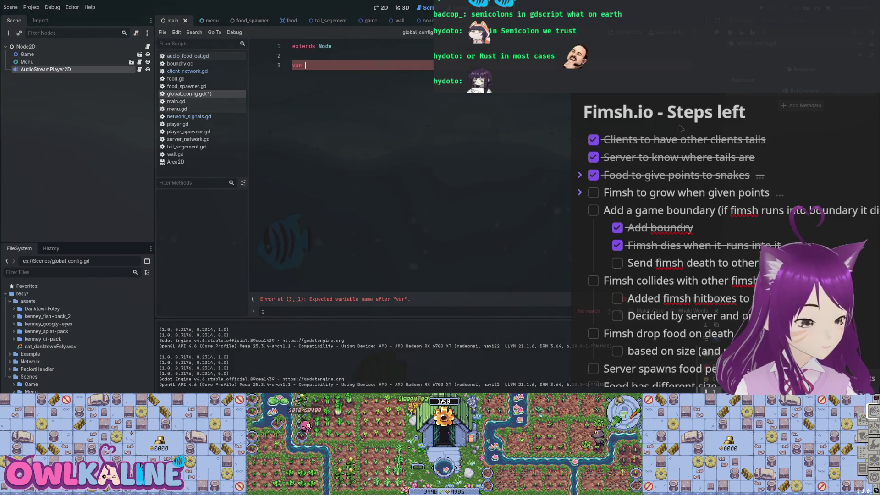
{"action": "type", "text": "master_volume"}
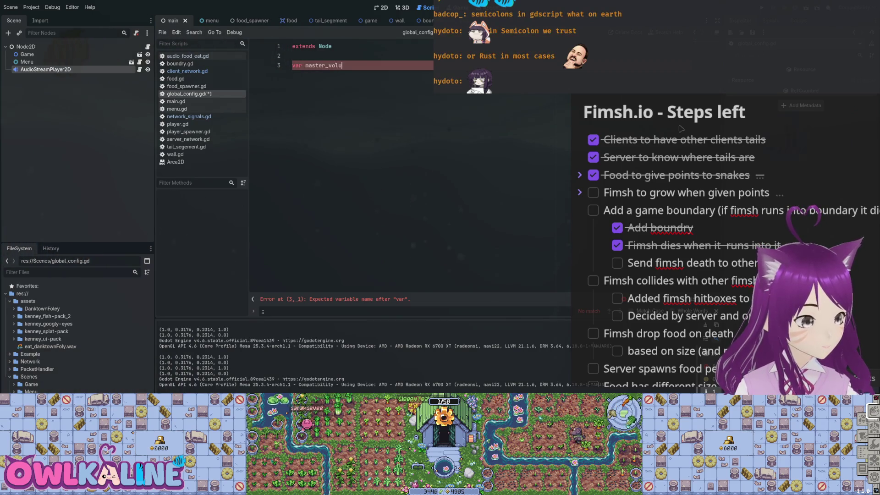
{"action": "type", "text": ": f32 = 0.5;"}
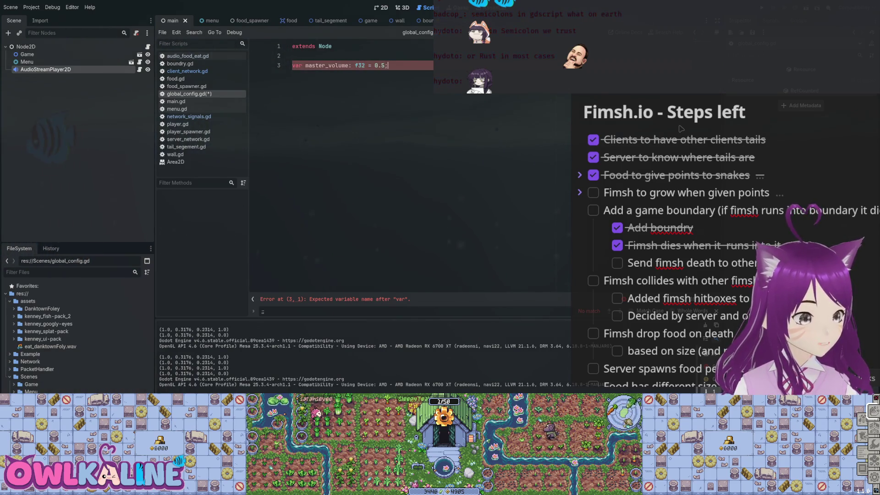
{"action": "key", "text": "ctrl+s"}
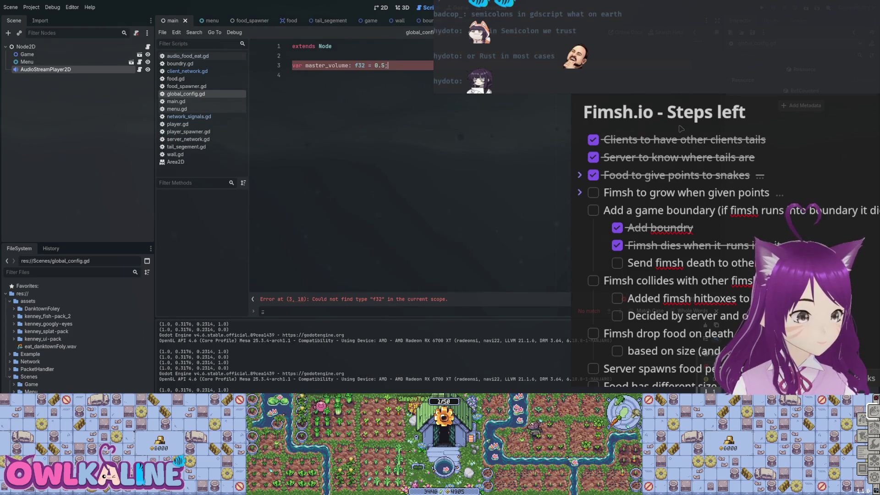
{"action": "double_click", "coordinate": [360, 65]}
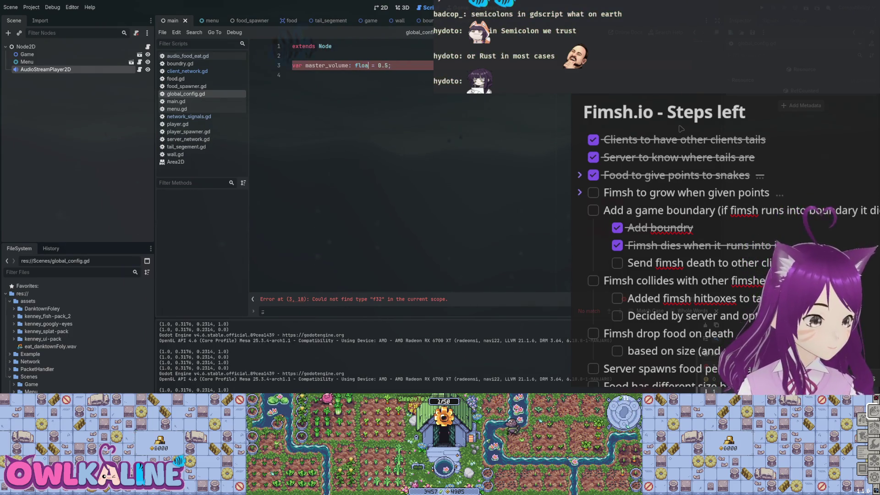
{"action": "type", "text": "t"}
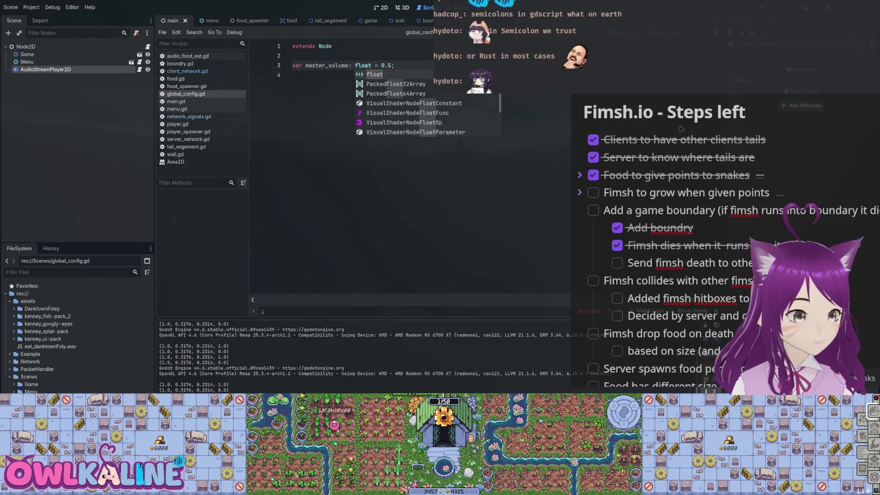
{"action": "key", "text": "End"}
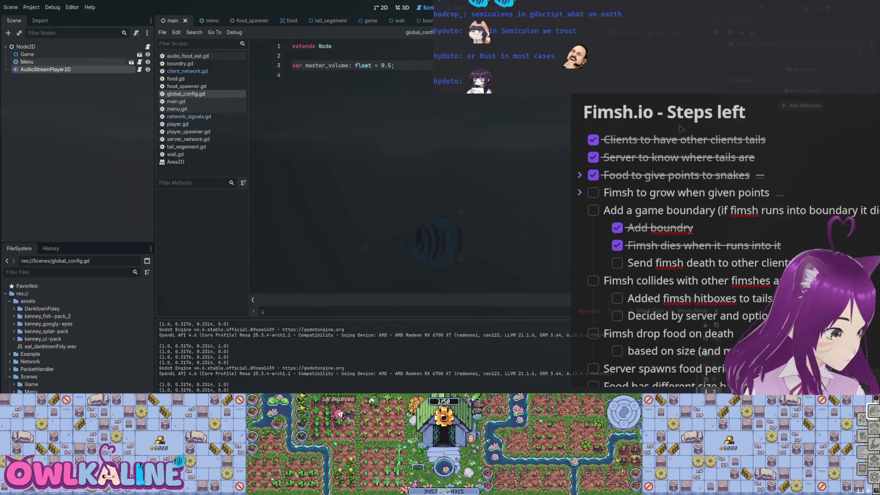
Step: In audio_food_eat.gd line 10, replace the 0.5 volume_linear value with GlobalConfig.master_volume
{"action": "left_click", "coordinate": [140, 69]}
{"action": "left_click", "coordinate": [373, 133]}
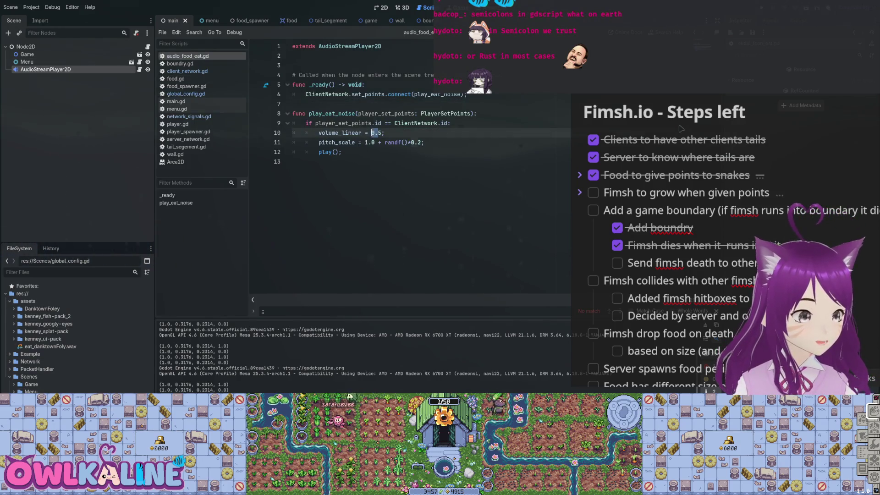
{"action": "key", "text": "Delete"}
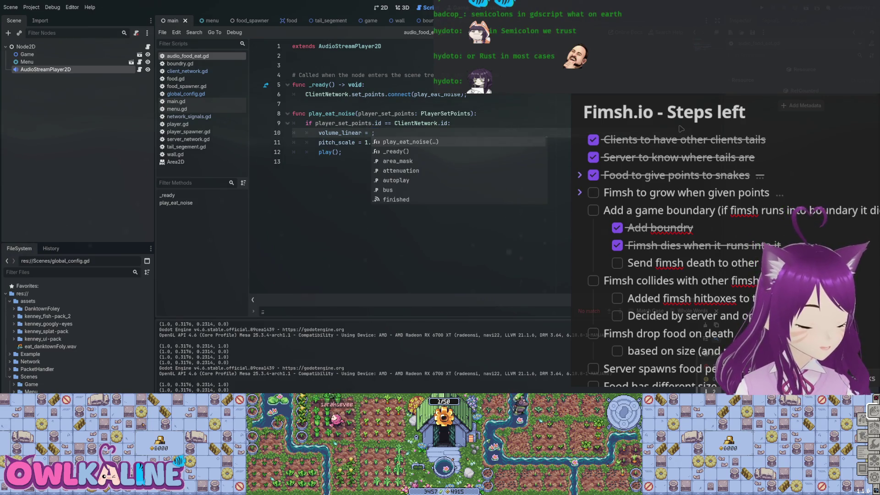
{"action": "type", "text": "GLOB"}
{"action": "key", "text": "Return"}
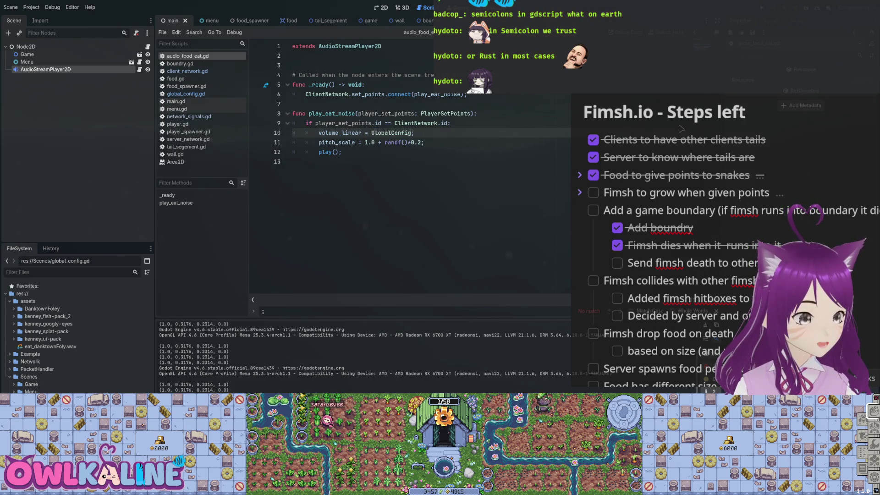
{"action": "type", "text": "."}
{"action": "key", "text": "Return"}
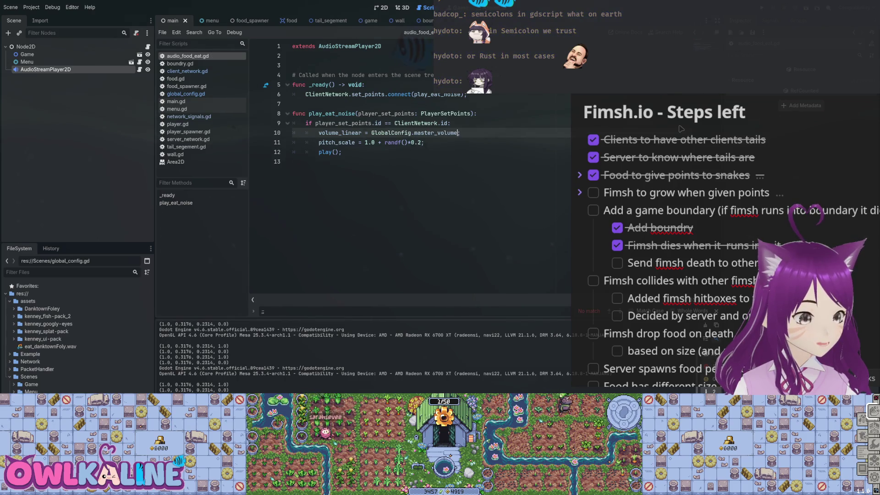
{"action": "type", "text": ";"}
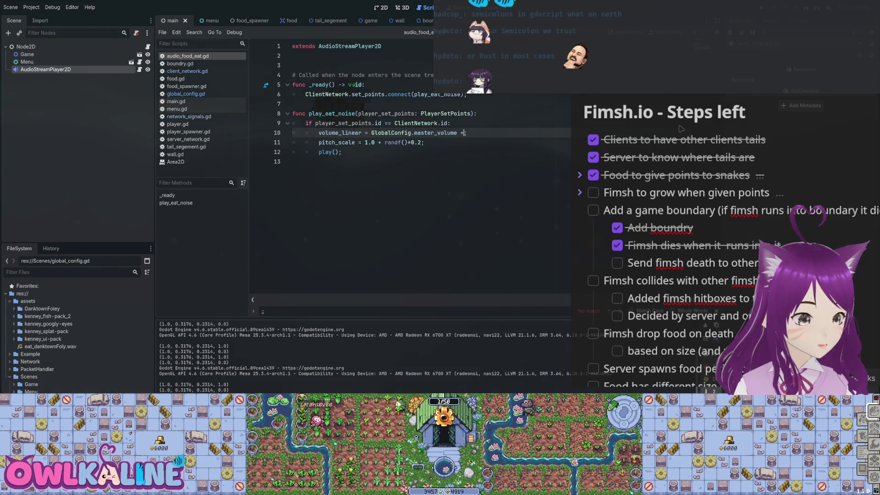
{"action": "key", "text": "ctrl+shift+Left"}
{"action": "key", "text": "ctrl+shift+Left"}
{"action": "key", "text": "ctrl+shift+Left"}
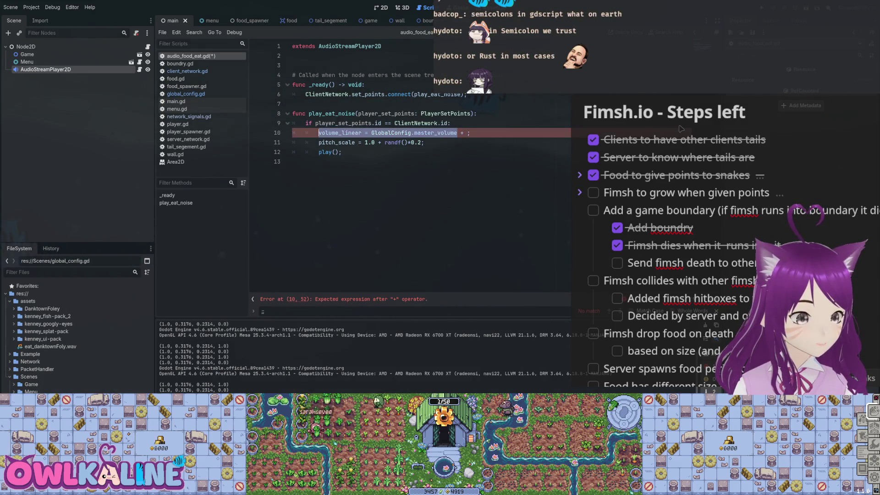
Step: Duplicate the GlobalConfig.master_volume term on the volume line and add a 4 factor
{"action": "key", "text": "ctrl+c"}
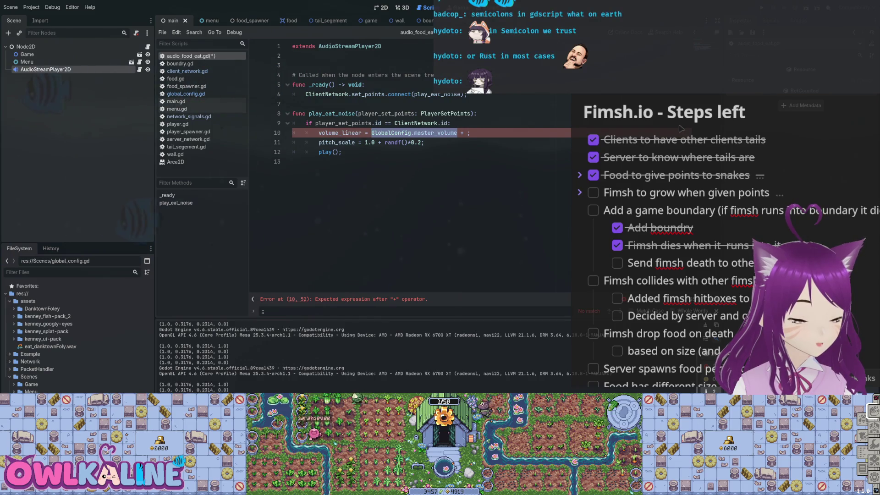
{"action": "key", "text": "End"}
{"action": "key", "text": "Left"}
{"action": "key", "text": "ctrl+v"}
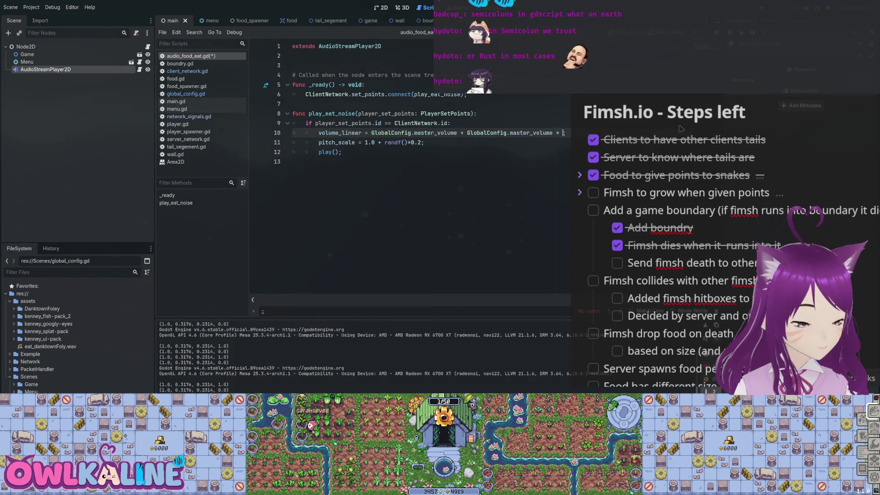
{"action": "type", "text": "4"}
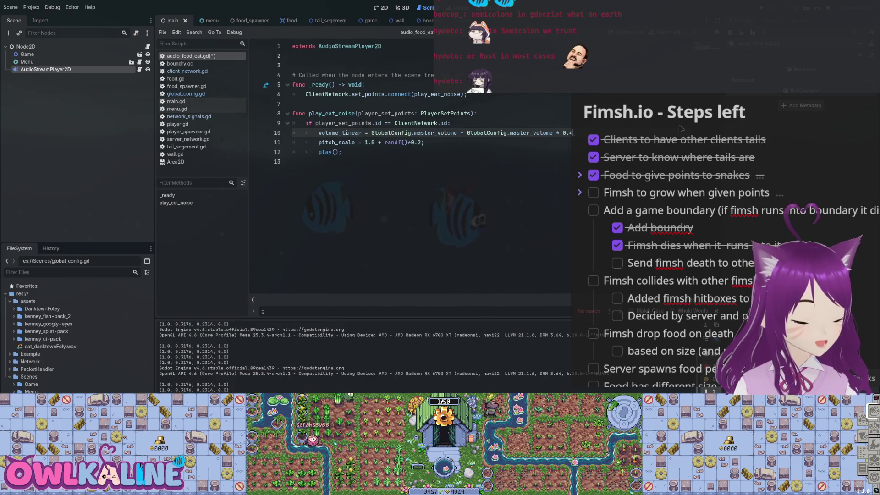
{"action": "key", "text": "Left"}
{"action": "key", "text": "Left"}
{"action": "key", "text": "Left"}
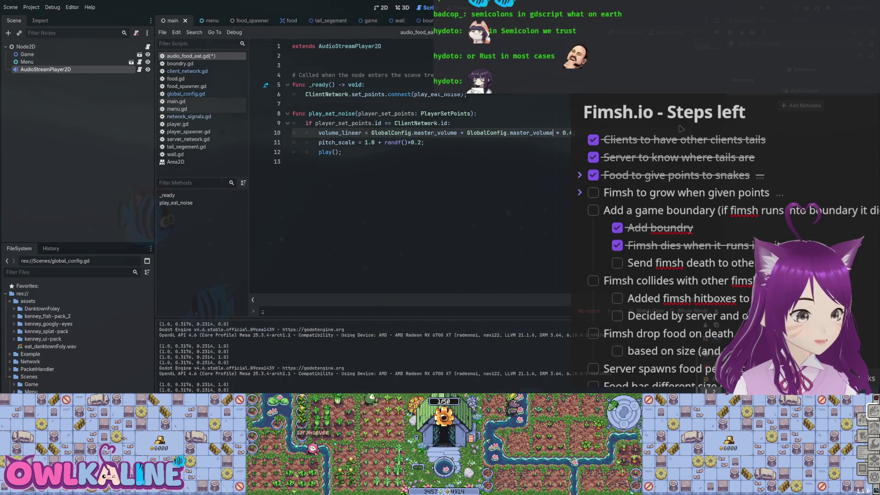
{"action": "key", "text": "Right"}
{"action": "key", "text": "shift+Left"}
{"action": "key", "text": "shift+Left"}
{"action": "key", "text": "shift+Left"}
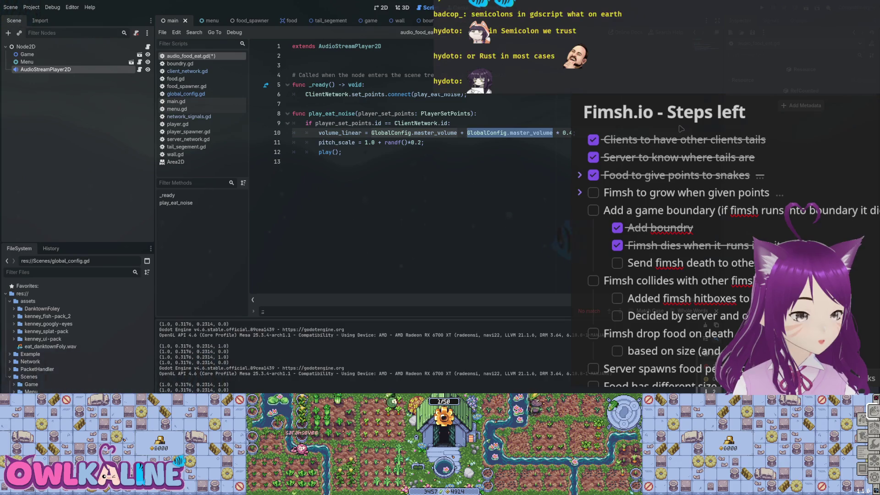
{"action": "key", "text": "Right"}
Step: Work randf() into the volume formula and scale the random part by *0.8
{"action": "type", "text": "r"}
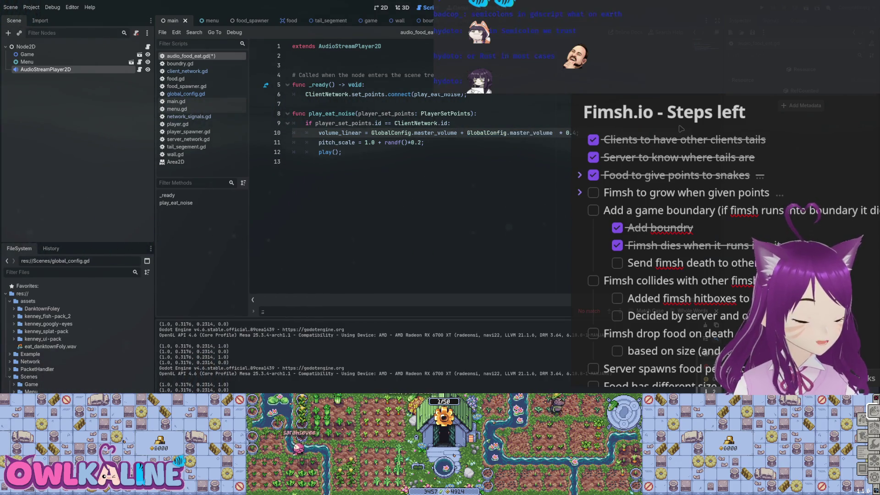
{"action": "type", "text": "andf("}
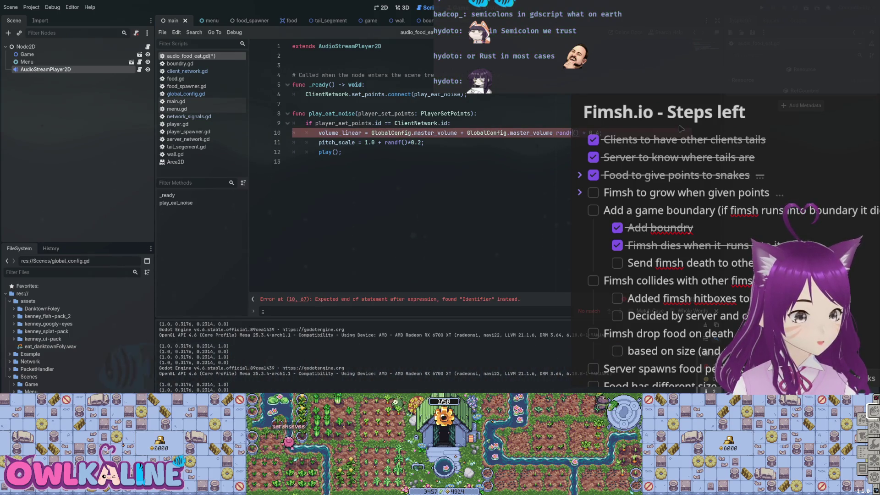
{"action": "key", "text": "Right"}
{"action": "key", "text": "Right"}
{"action": "key", "text": "Right"}
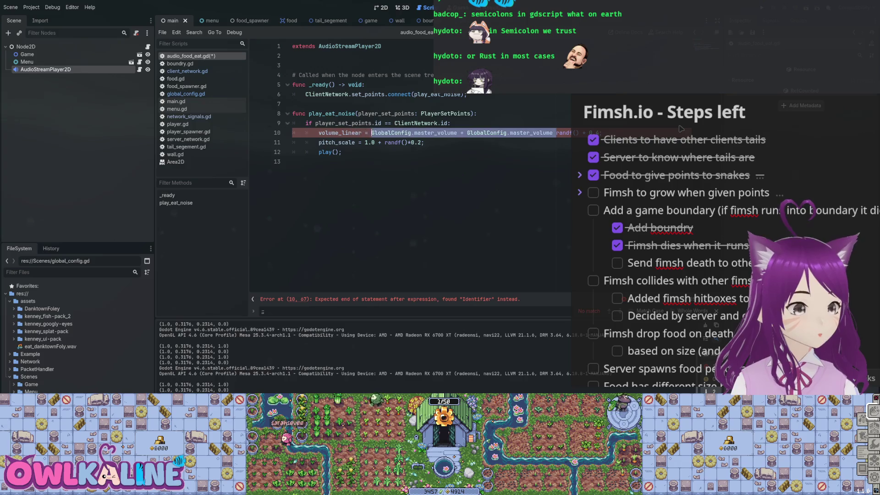
{"action": "key", "text": "BackSpace"}
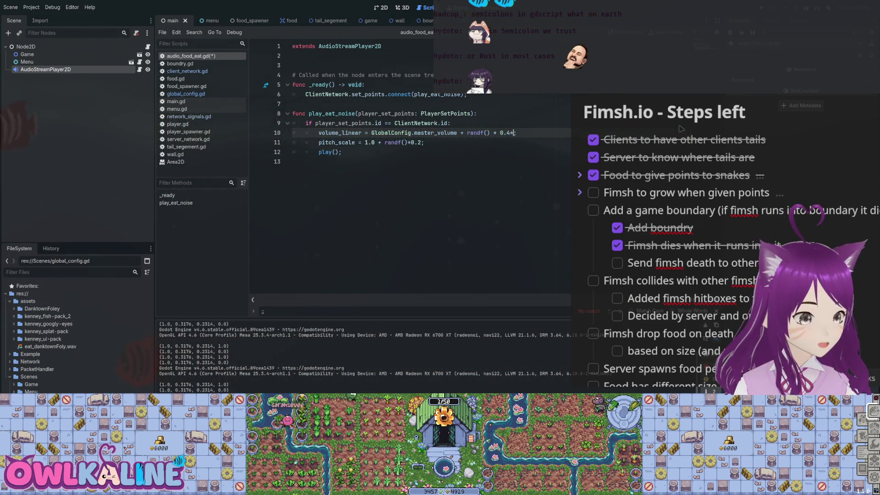
{"action": "key", "text": "ctrl+z"}
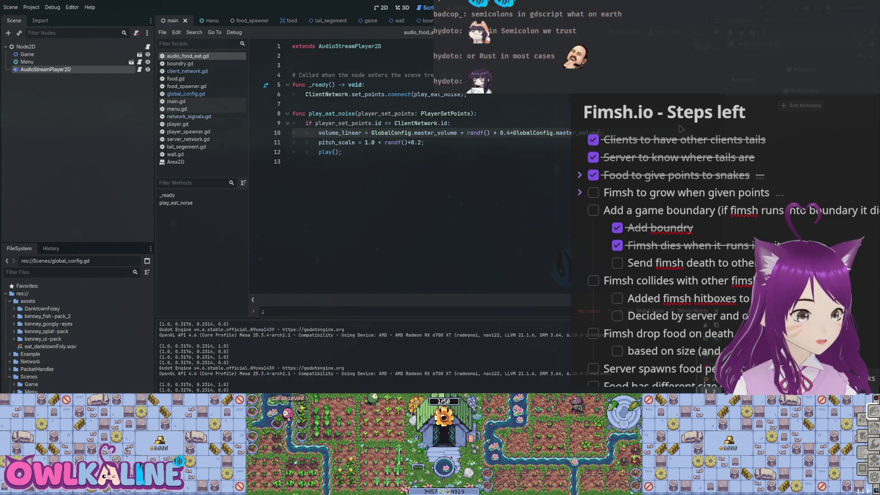
{"action": "key", "text": "ctrl+z"}
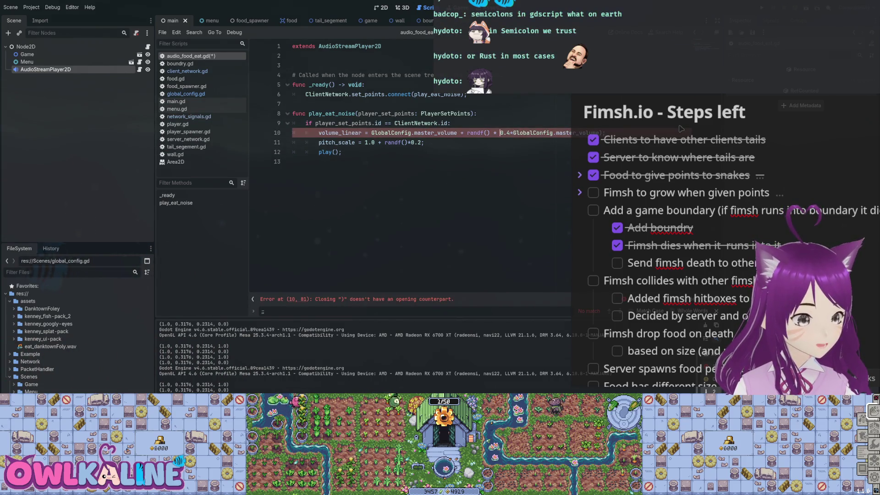
{"action": "key", "text": "ctrl+z"}
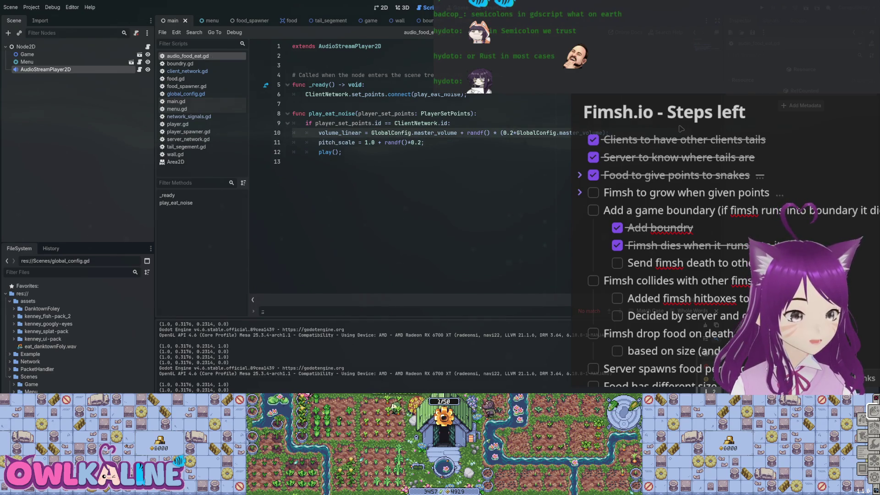
{"action": "type", "text": "*0.8"}
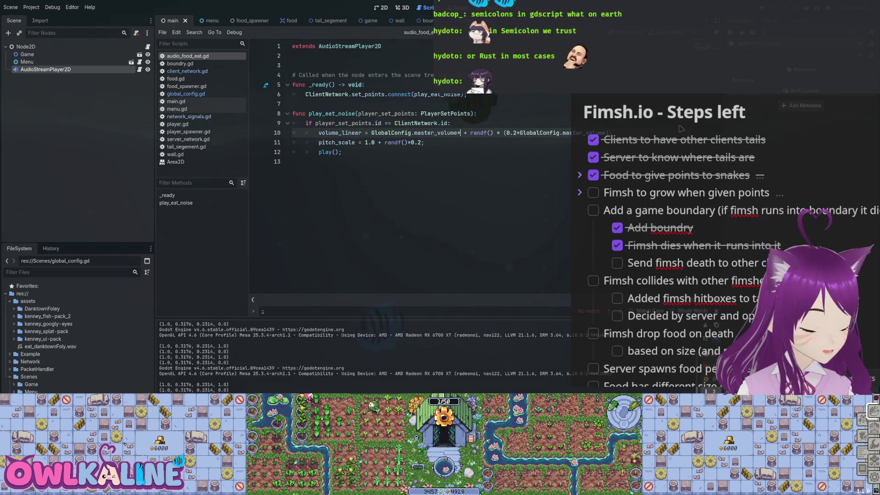
Step: Save the script and test-run the game to hear the randomised eat volume
{"action": "key", "text": "Escape"}
{"action": "key", "text": "ctrl+s"}
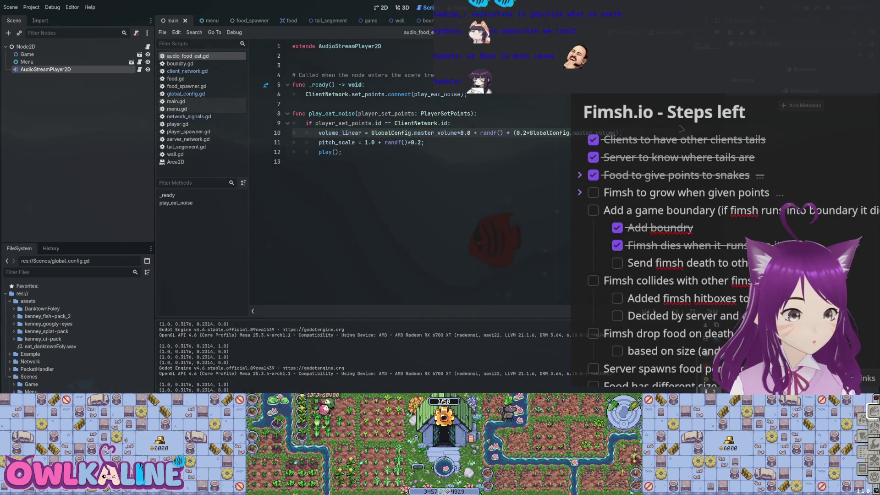
{"action": "key", "text": "F5"}
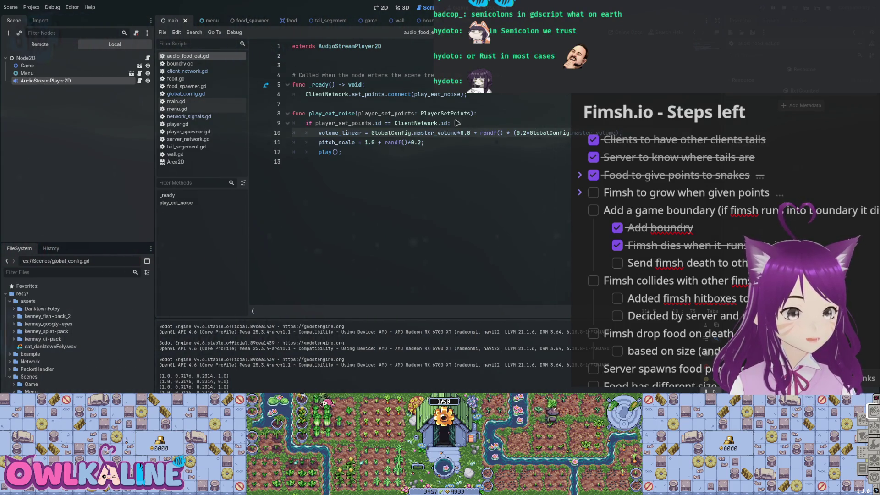
{"action": "key", "text": "F8"}
Step: Delete the added formula so volume_linear is just GlobalConfig.master_volume
{"action": "key", "text": "Down"}
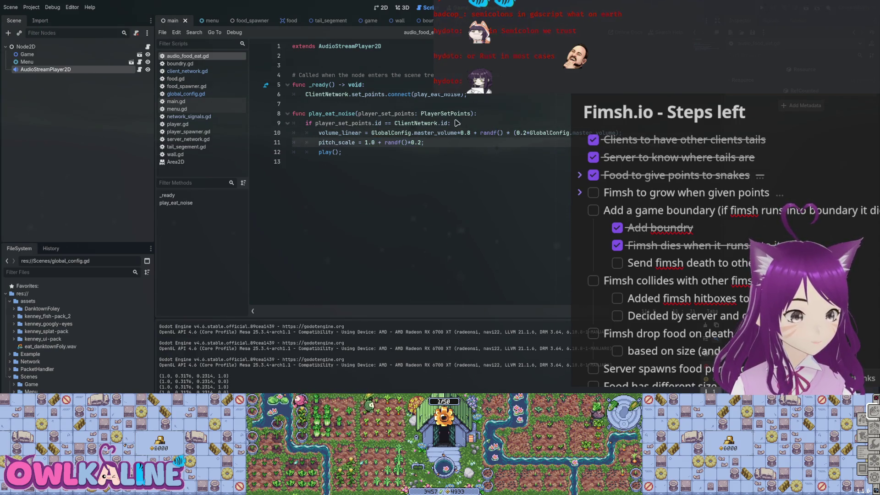
{"action": "key", "text": "Up"}
{"action": "key", "text": "ctrl+shift+Right"}
{"action": "key", "text": "ctrl+shift+Right"}
{"action": "key", "text": "ctrl+shift+Right"}
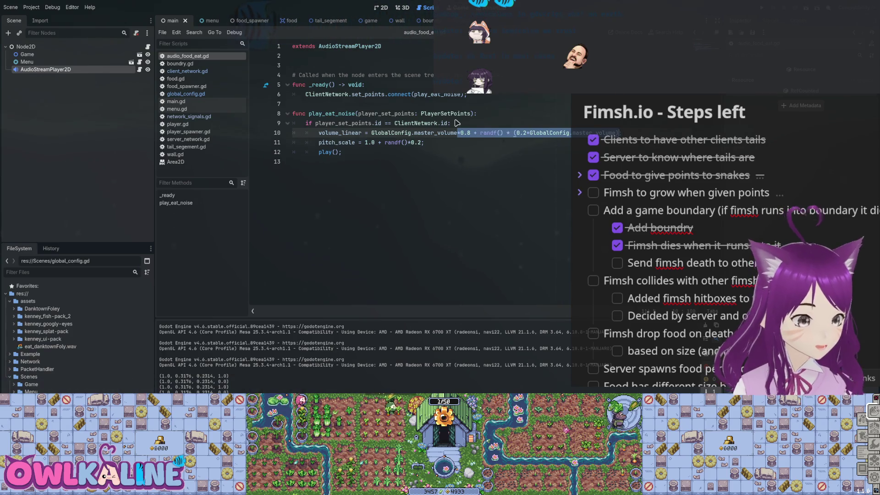
{"action": "key", "text": "BackSpace"}
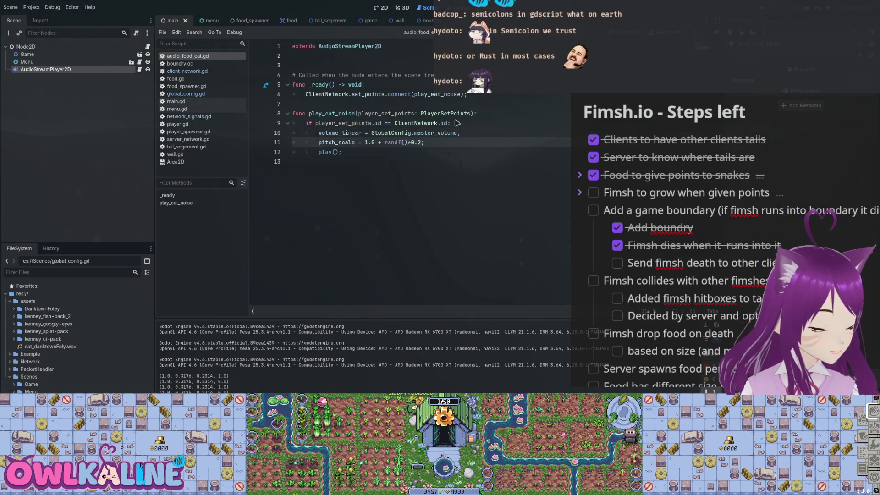
Step: Change the pitch base from 1.0 to 0.8 and run the game to hear it
{"action": "type", "text": "0.8"}
{"action": "key", "text": "F5"}
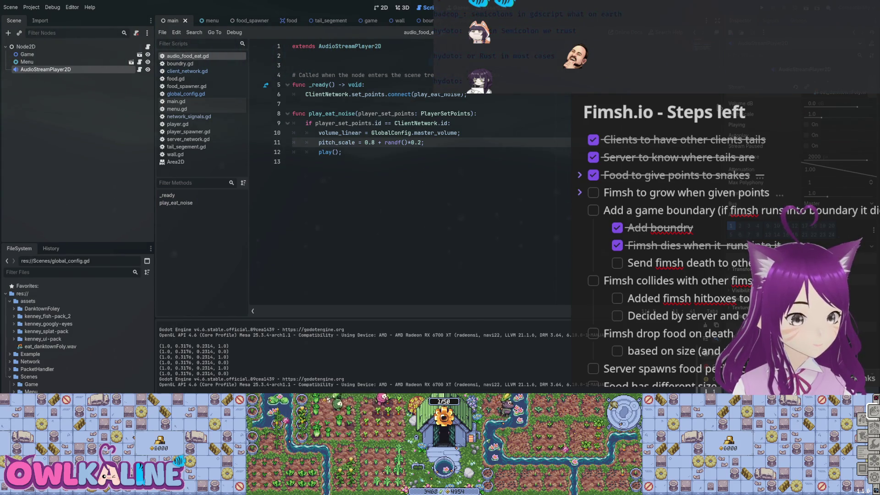
Step: Save audio_food_eat.gd with pitch_scale set to 0.8 + randf()*0.2
{"action": "left_click", "coordinate": [294, 161]}
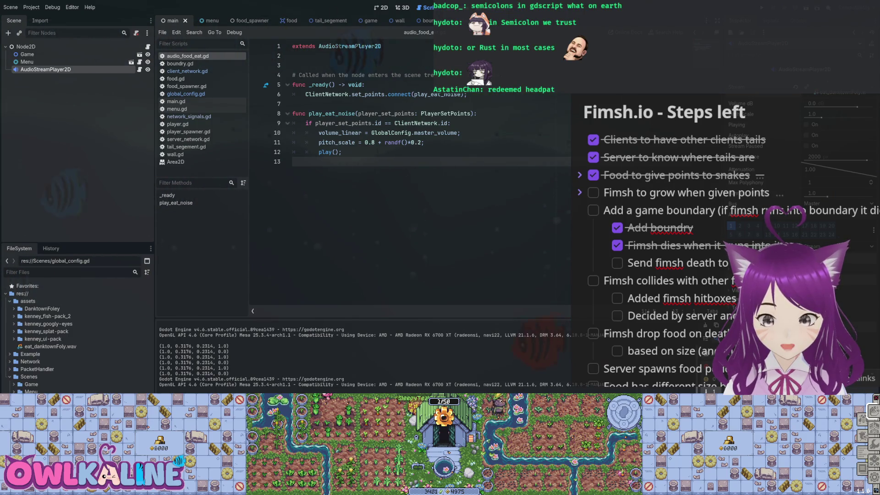
{"action": "key", "text": "ctrl+s"}
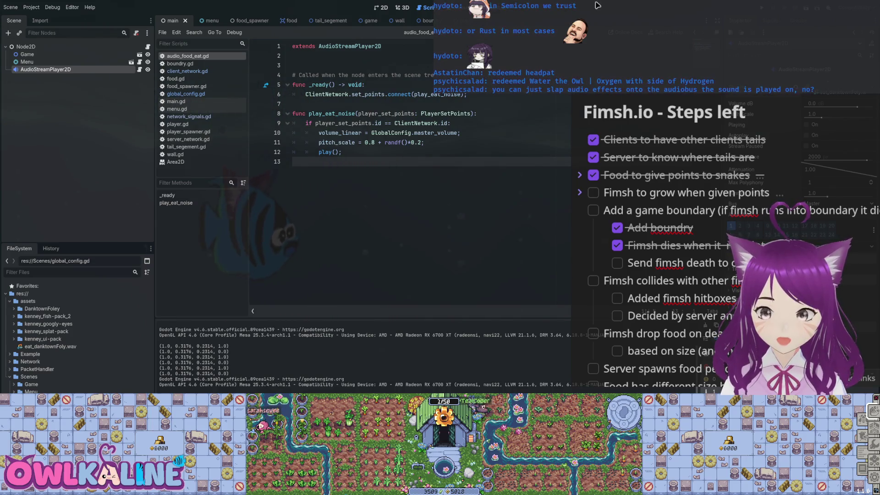
{"action": "left_click", "coordinate": [388, 122]}
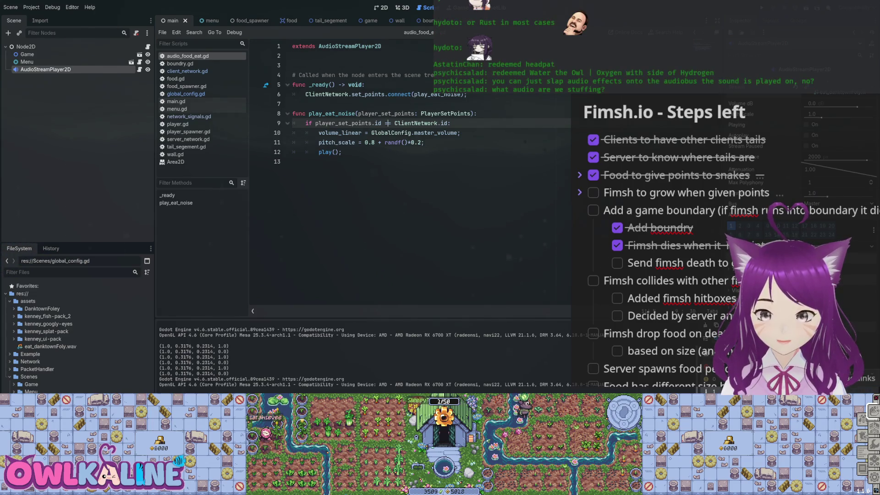
{"action": "left_click", "coordinate": [293, 161]}
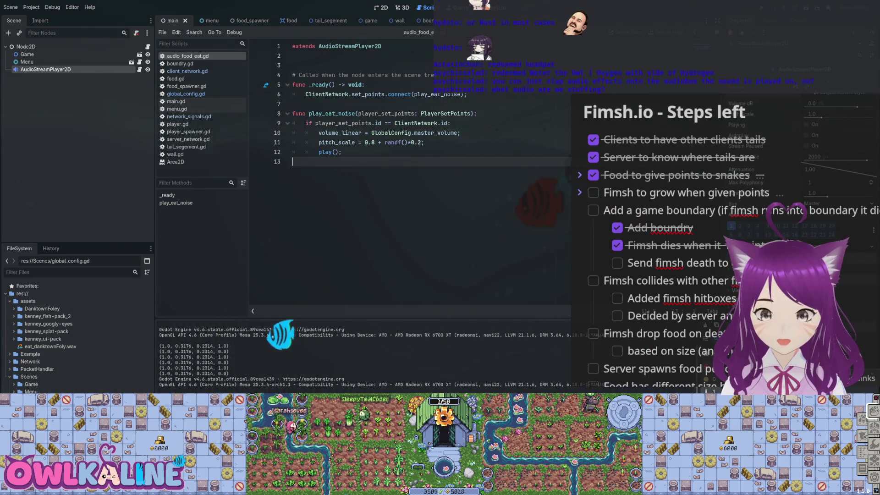
{"action": "key", "text": "Up"}
{"action": "key", "text": "Up"}
{"action": "key", "text": "End"}
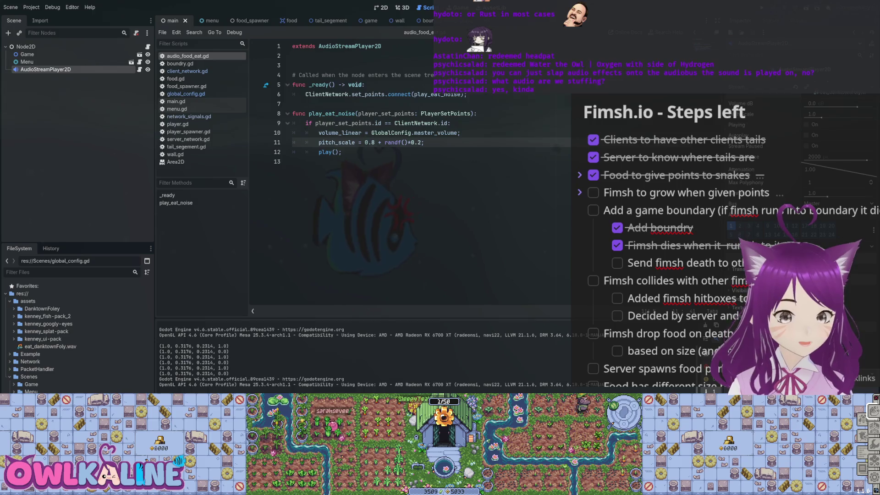
{"action": "left_click", "coordinate": [26, 46]}
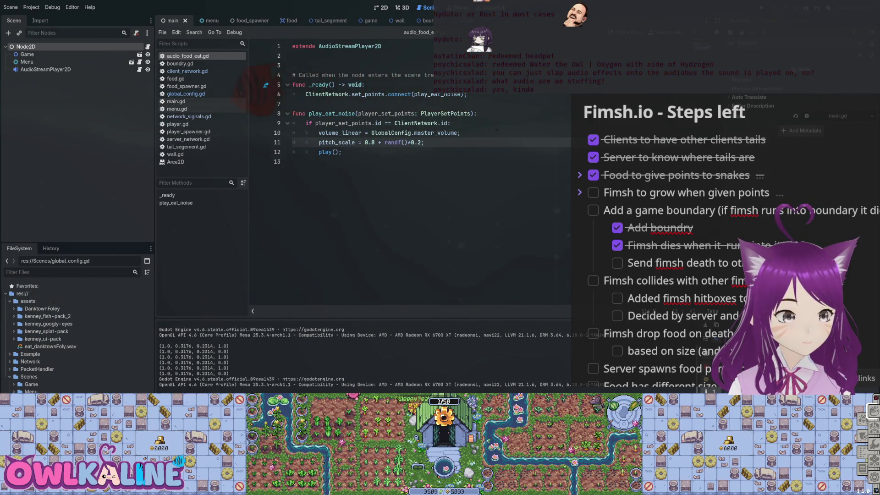
{"action": "left_click", "coordinate": [46, 69]}
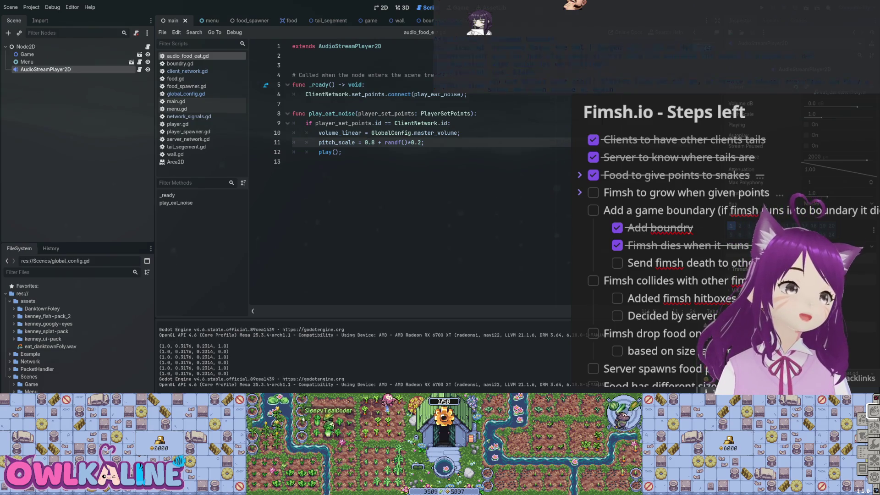
{"action": "left_click", "coordinate": [341, 152]}
{"action": "left_click", "coordinate": [25, 46]}
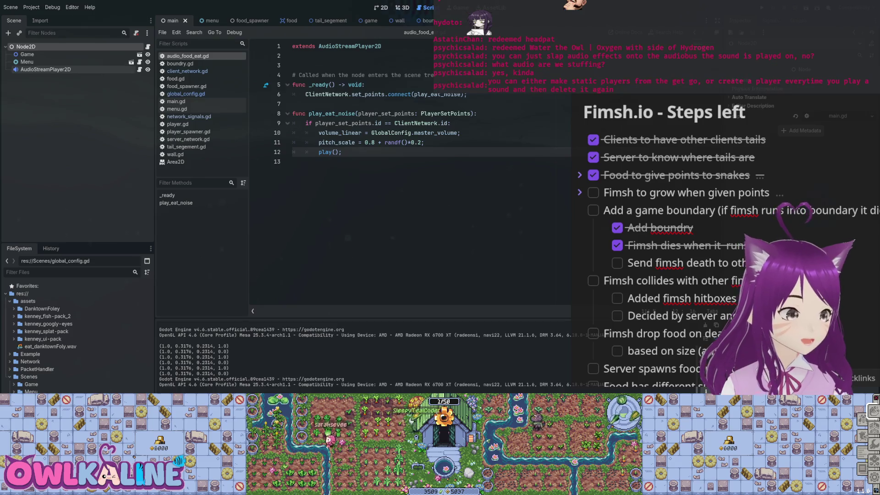
{"action": "left_click", "coordinate": [46, 70]}
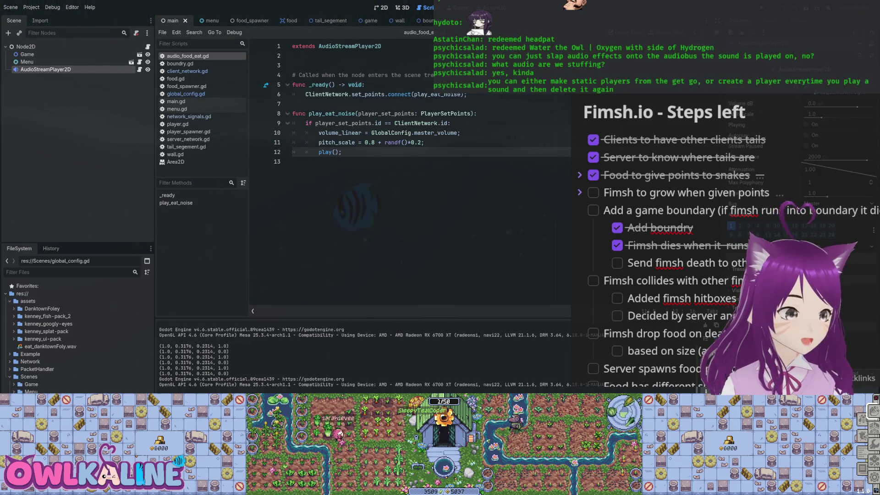
{"action": "left_click", "coordinate": [26, 47]}
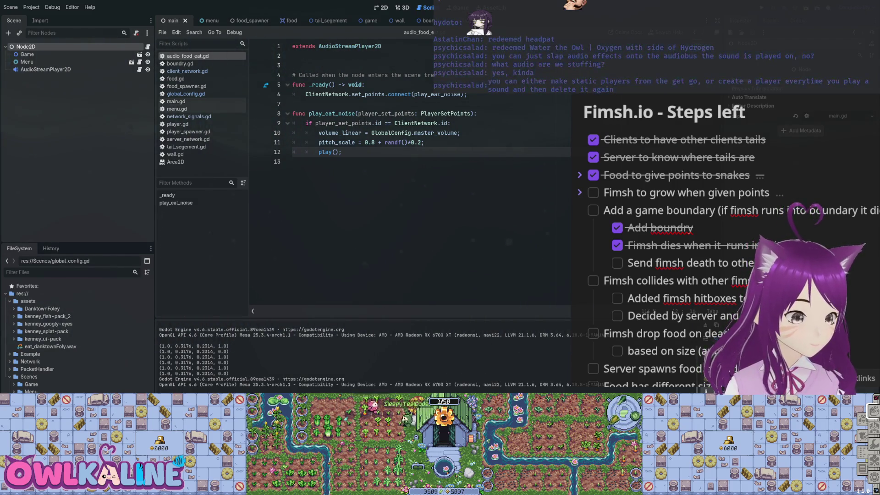
{"action": "key", "text": "ctrl+v"}
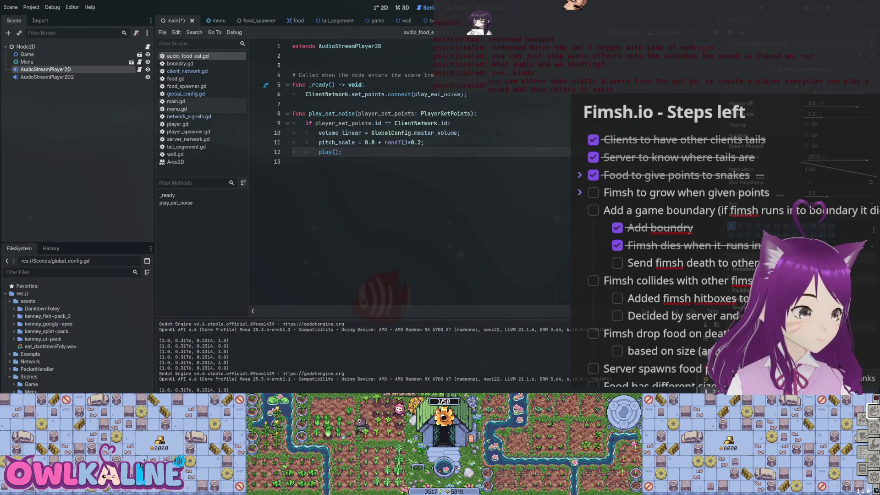
Step: Name the original audio player node AudioEat, then select the root Node2D
{"action": "type", "text": "AudioEat"}
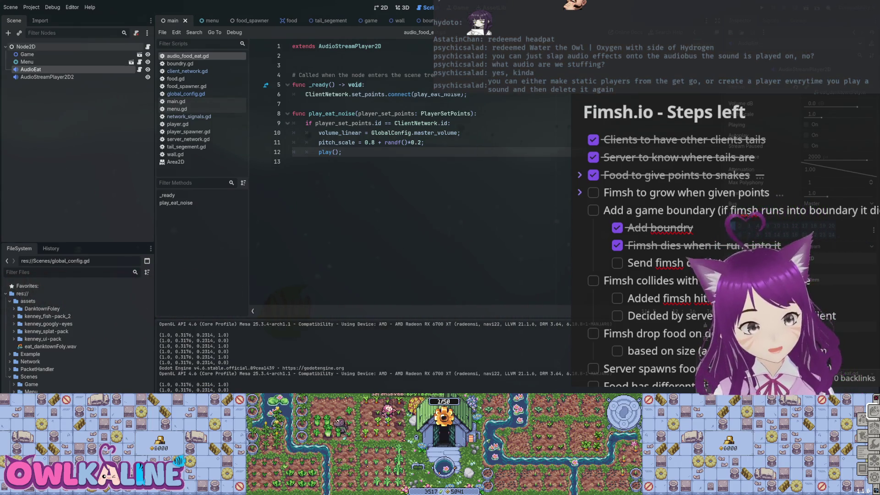
{"action": "left_click", "coordinate": [25, 47]}
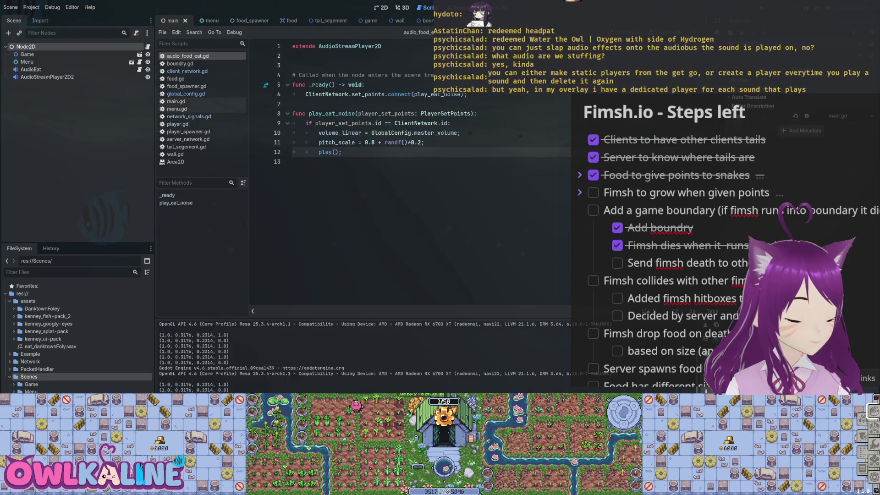
{"action": "scroll", "coordinate": [75, 339], "scroll_direction": "down", "scroll_amount": 2}
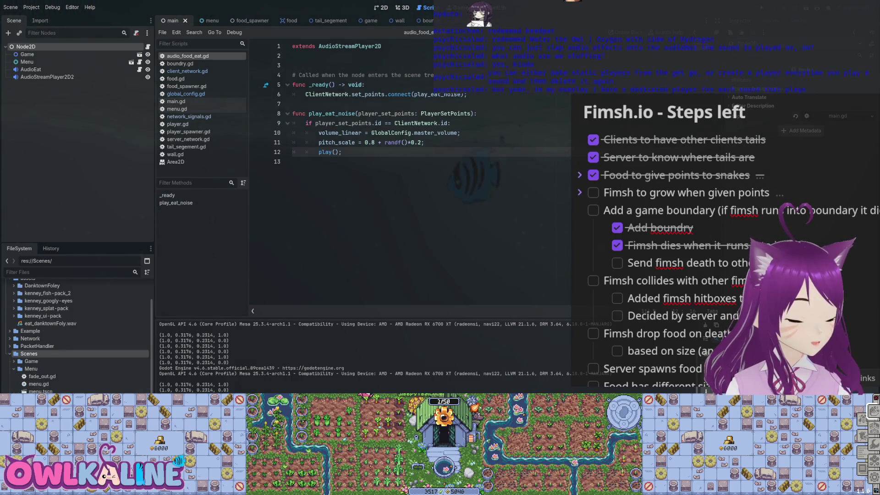
Step: Open menu.gd and menu.tscn, collapsing the Foliage and Terrain nodes in the Scene tree
{"action": "left_click", "coordinate": [177, 108]}
{"action": "double_click", "coordinate": [41, 390]}
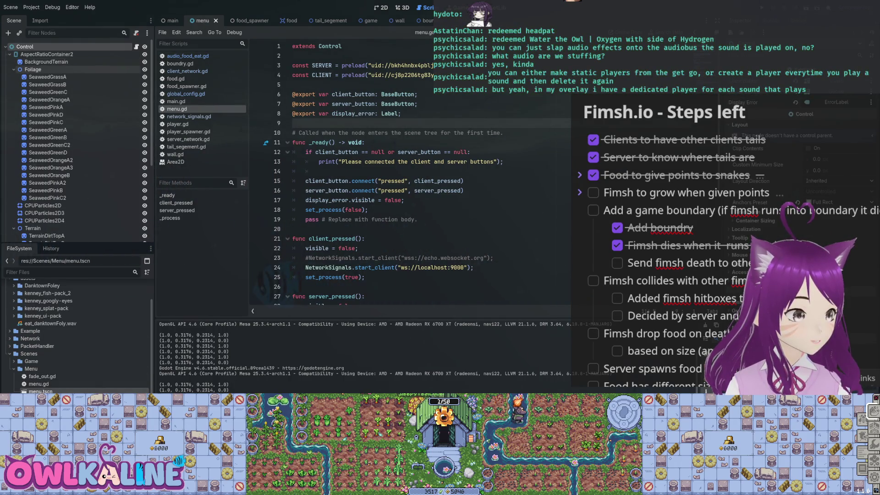
{"action": "left_click", "coordinate": [14, 69]}
{"action": "left_click", "coordinate": [14, 100]}
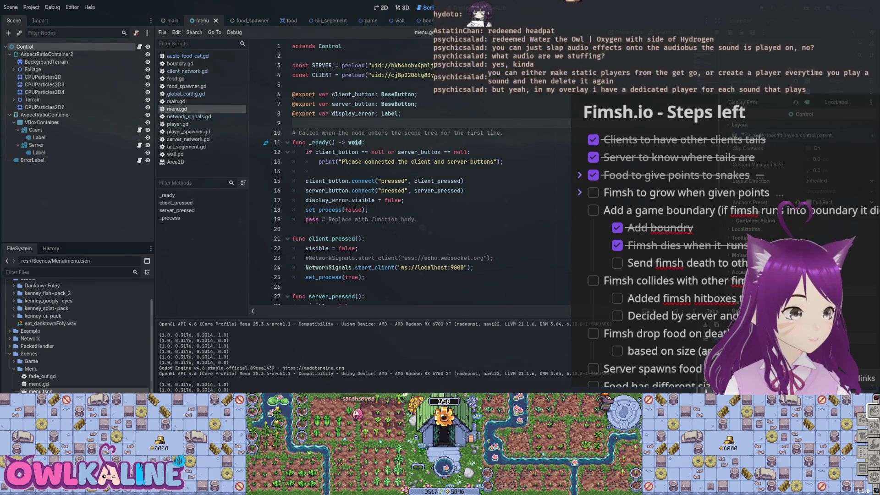
Step: Open the sound_on_press.gd script attached to the menu buttons
{"action": "scroll", "coordinate": [407, 174], "scroll_direction": "down", "scroll_amount": 2}
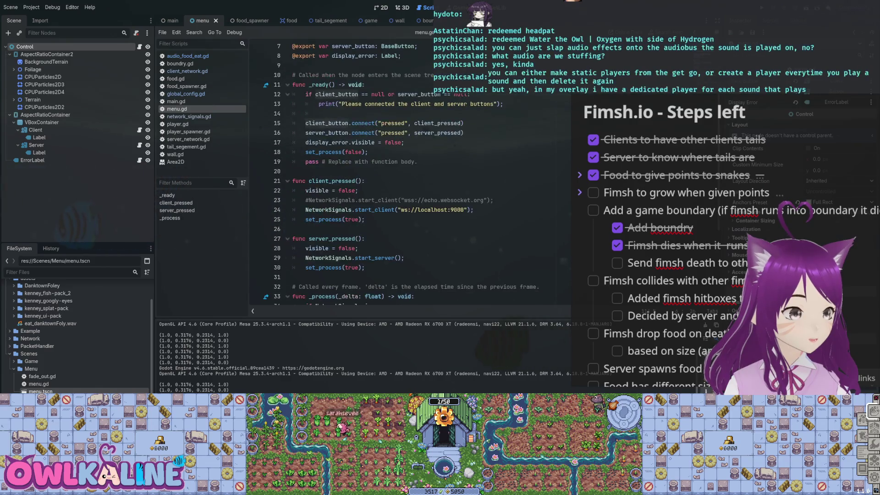
{"action": "scroll", "coordinate": [408, 174], "scroll_direction": "down", "scroll_amount": 1}
{"action": "scroll", "coordinate": [407, 174], "scroll_direction": "down", "scroll_amount": 1}
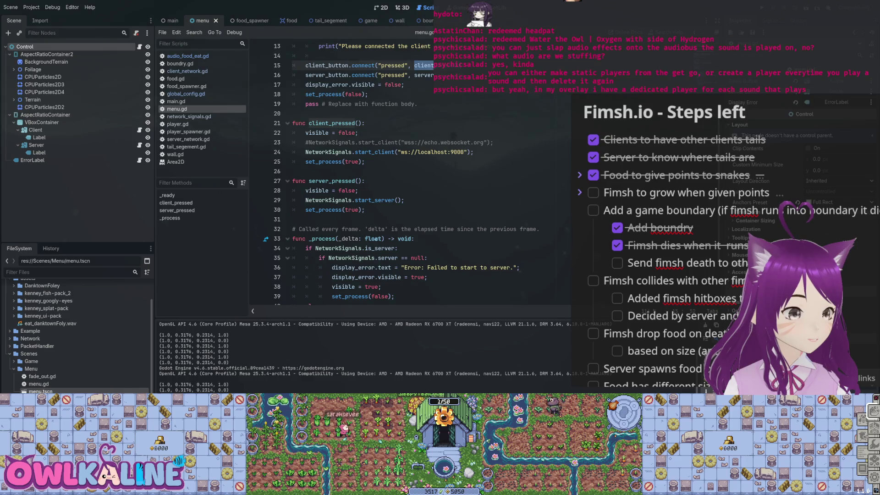
{"action": "scroll", "coordinate": [408, 174], "scroll_direction": "down", "scroll_amount": 2}
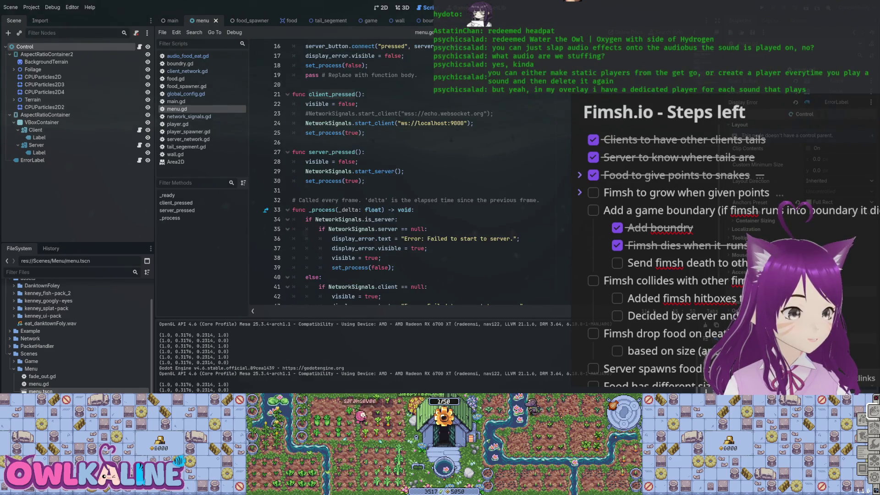
{"action": "scroll", "coordinate": [408, 174], "scroll_direction": "up", "scroll_amount": 6}
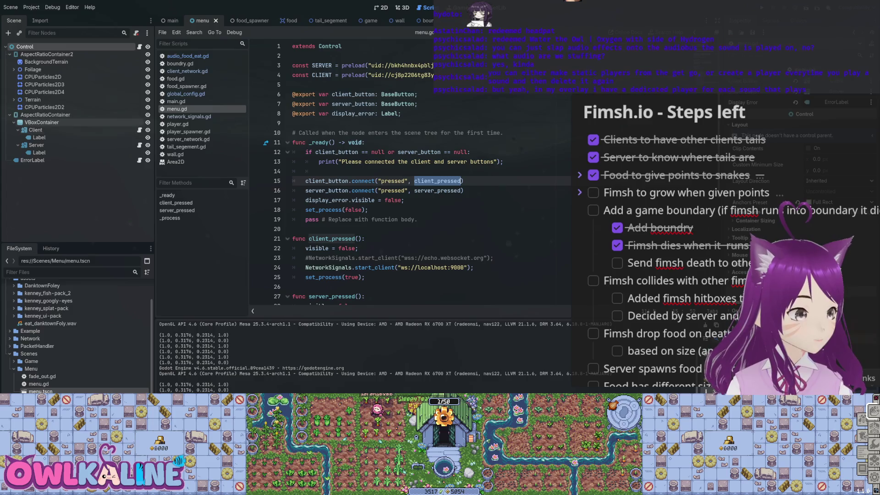
{"action": "left_click", "coordinate": [140, 130]}
{"action": "scroll", "coordinate": [407, 174], "scroll_direction": "up", "scroll_amount": 5}
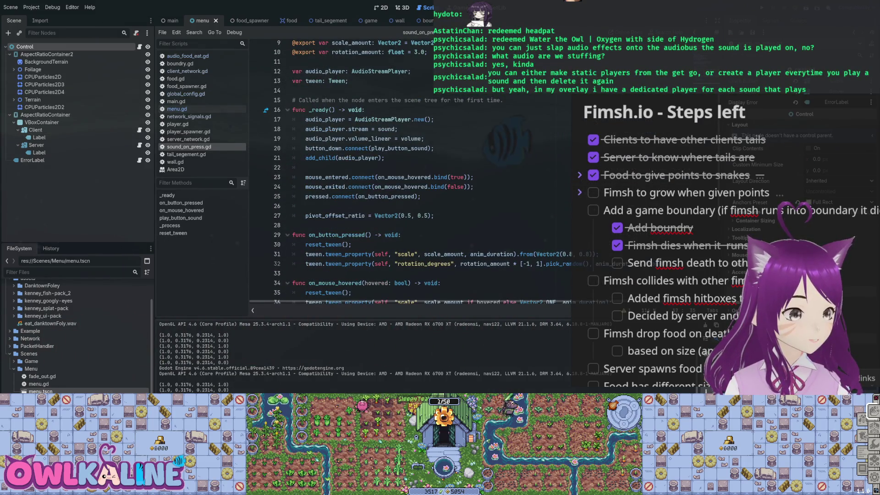
Step: Test-run the game and stop it
{"action": "scroll", "coordinate": [408, 174], "scroll_direction": "down", "scroll_amount": 2}
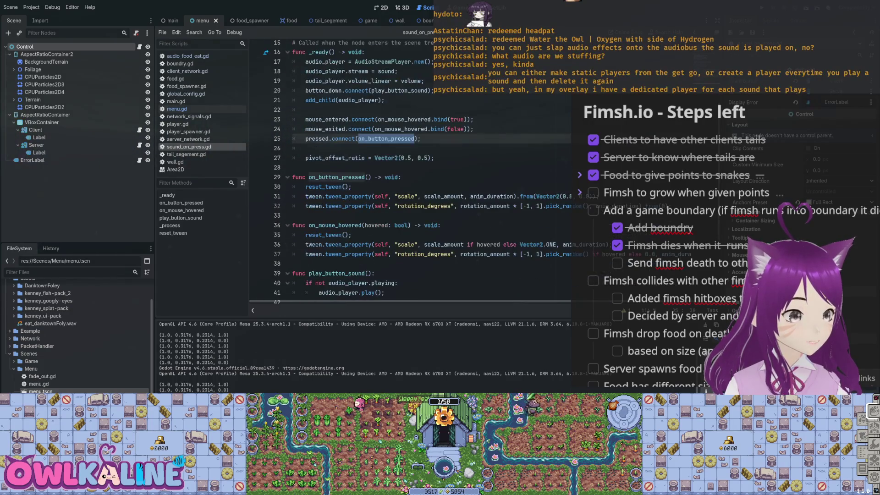
{"action": "scroll", "coordinate": [407, 174], "scroll_direction": "down", "scroll_amount": 3}
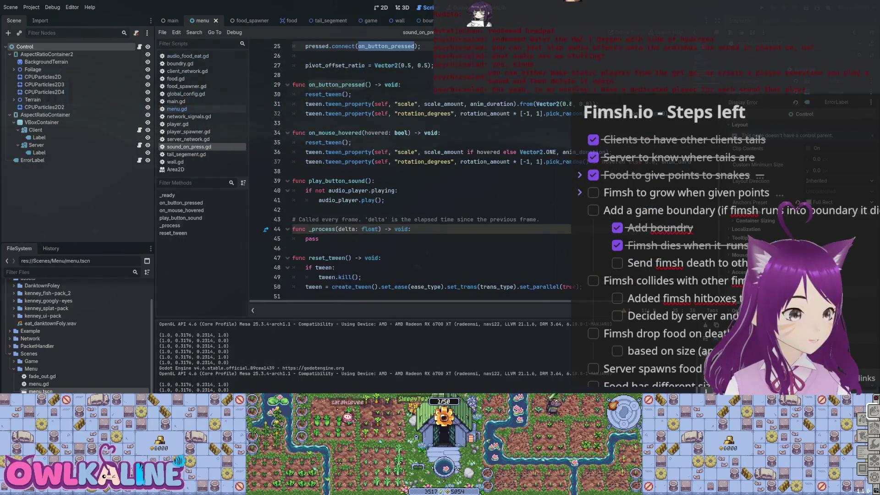
{"action": "scroll", "coordinate": [408, 175], "scroll_direction": "up", "scroll_amount": 5}
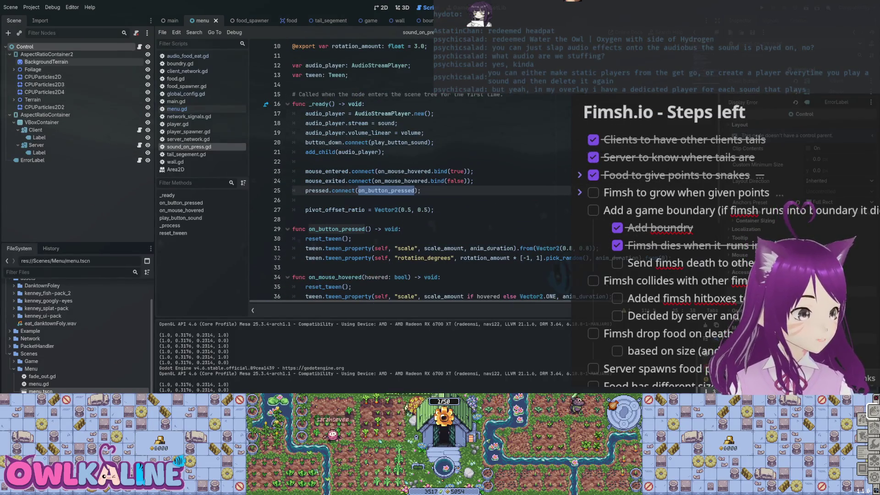
{"action": "key", "text": "F5"}
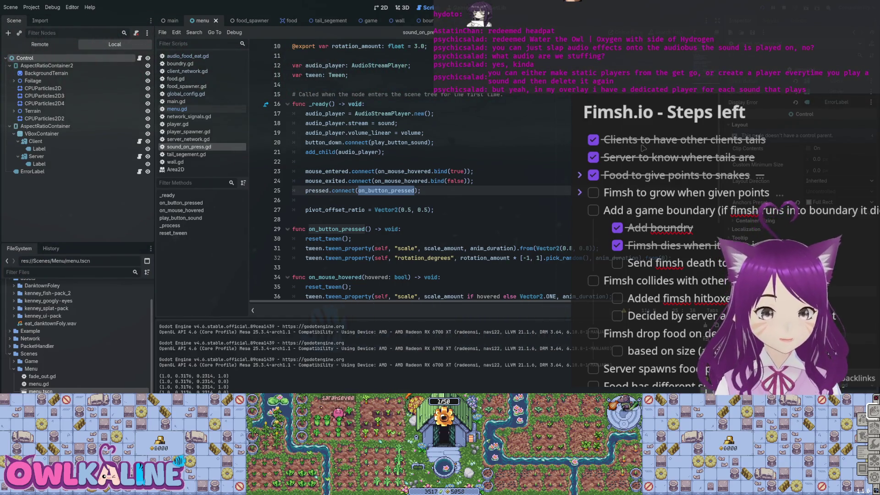
{"action": "key", "text": "F8"}
Step: Select the Server button and review the audio player setup on lines 17–19
{"action": "left_click", "coordinate": [37, 144]}
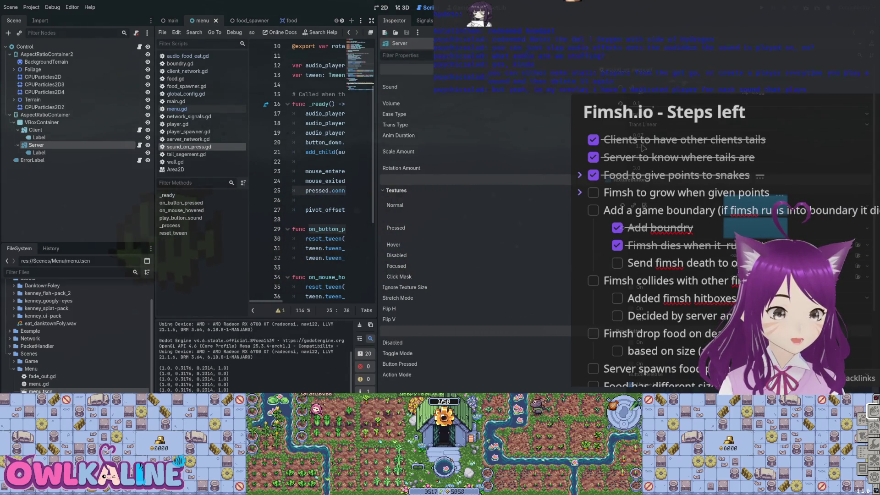
{"action": "scroll", "coordinate": [316, 184], "scroll_direction": "up", "scroll_amount": 3}
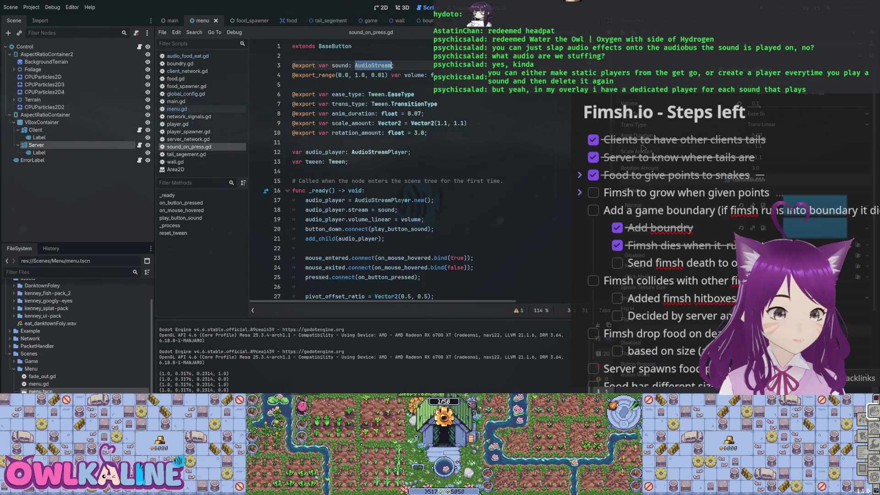
{"action": "scroll", "coordinate": [408, 174], "scroll_direction": "down", "scroll_amount": 2}
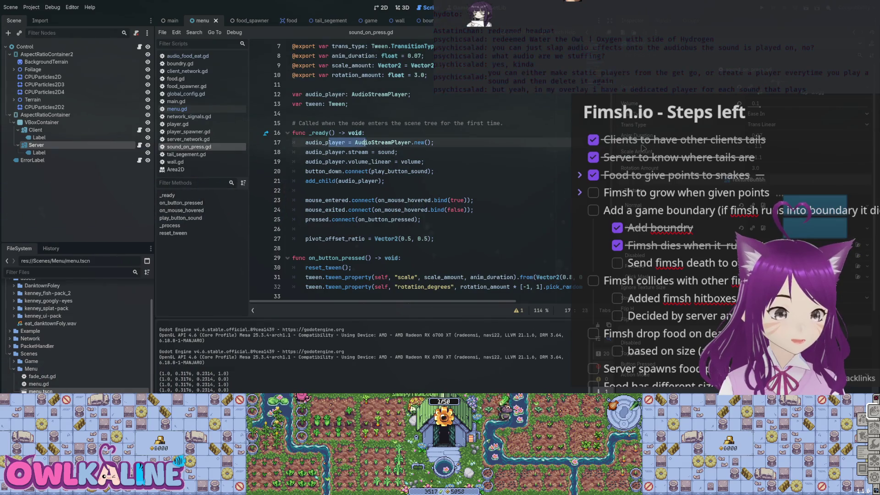
{"action": "left_click_drag", "start_coordinate": [354, 142], "coordinate": [410, 161]}
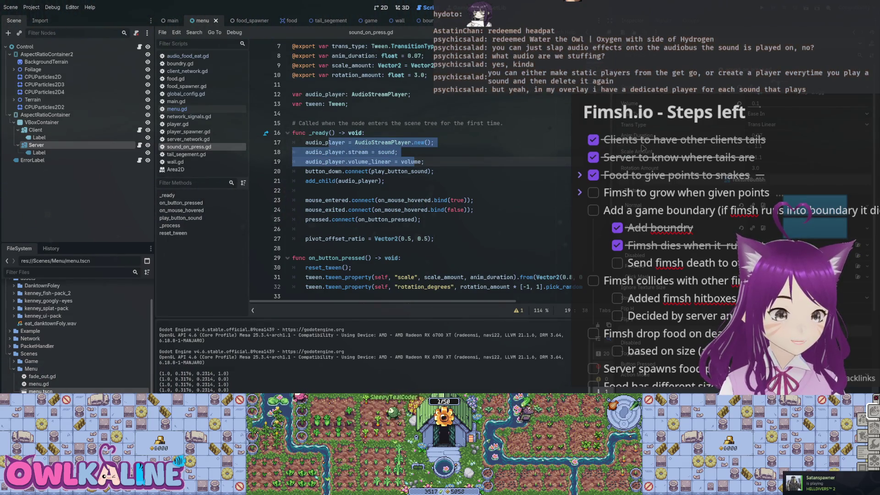
{"action": "left_click", "coordinate": [415, 161]}
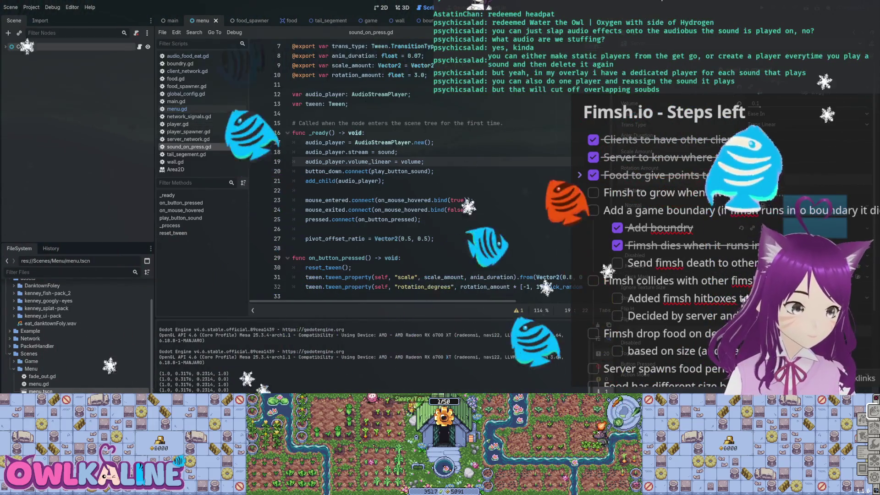
Step: Switch back to the main scene tab listing AudioEat and AudioStreamPlayer2D2
{"action": "key", "text": "ctrl+shift+Tab"}
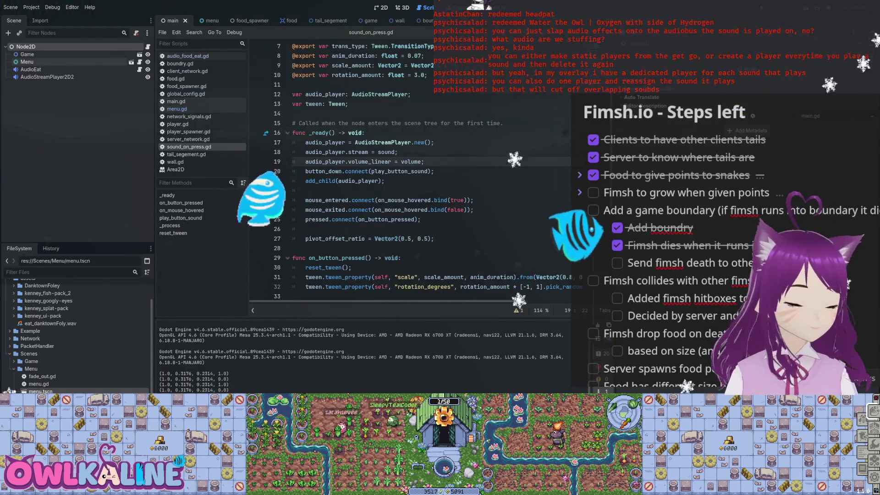
Step: Paste the AudioEat and AudioStreamPlayer2D2 nodes under the Audio scene's root
{"action": "left_click", "coordinate": [31, 69]}
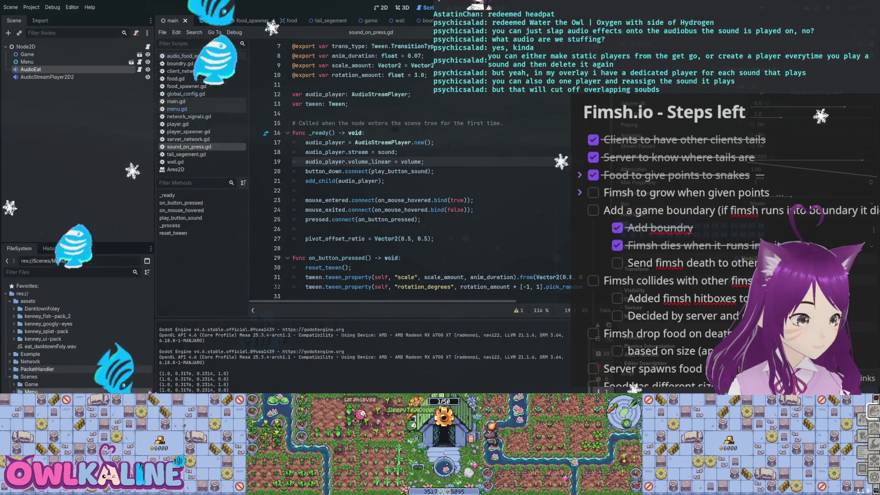
{"action": "left_click", "coordinate": [28, 376]}
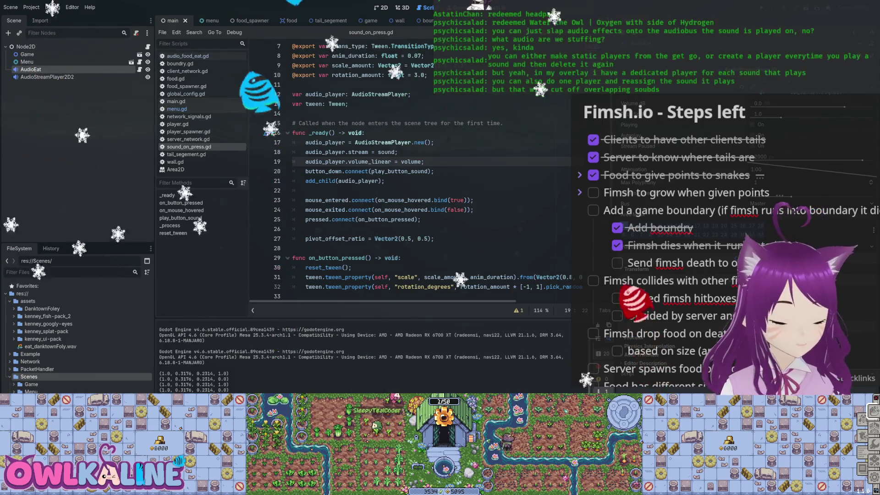
{"action": "key", "text": "ctrl+Tab"}
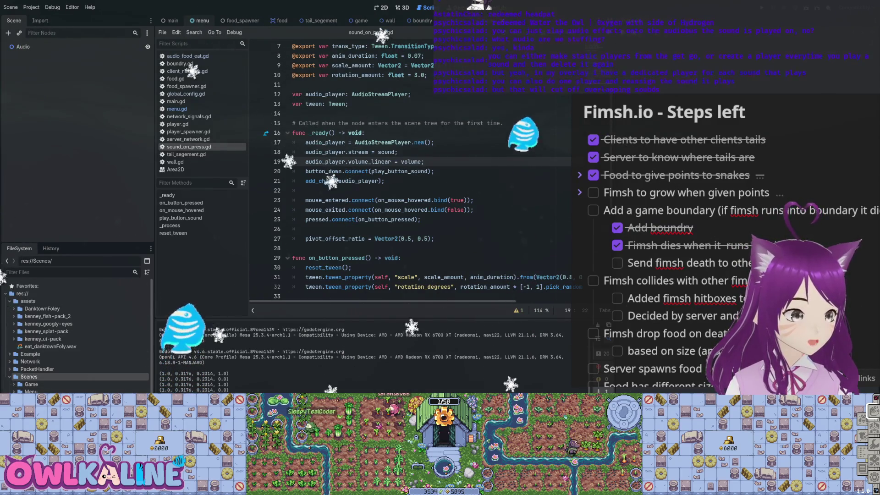
{"action": "key", "text": "ctrl+shift+Tab"}
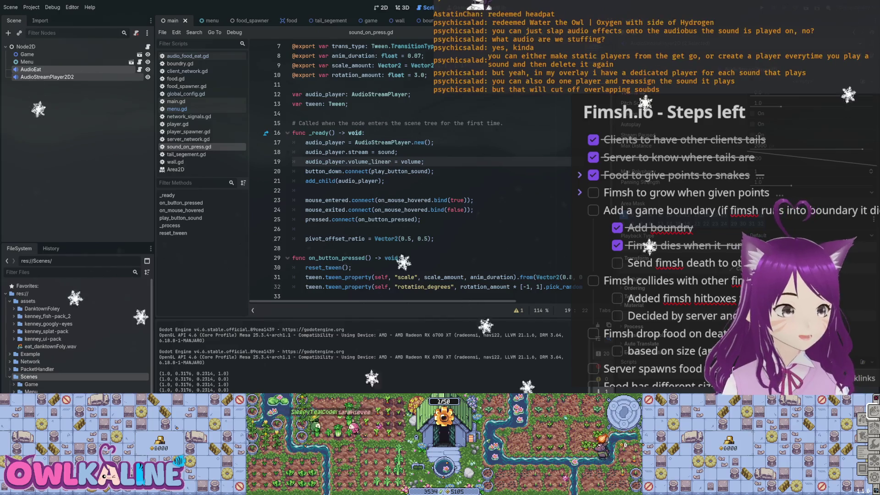
{"action": "left_click", "coordinate": [139, 69]}
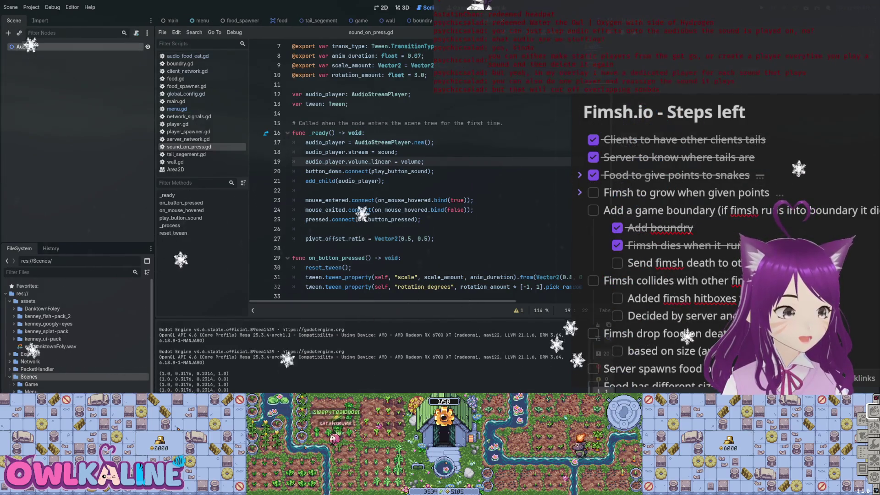
{"action": "key", "text": "ctrl+v"}
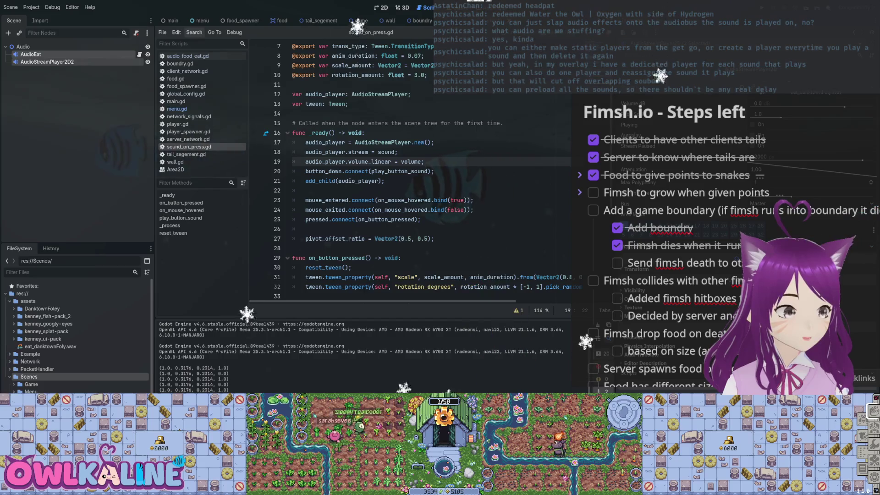
Step: Cut the two audio nodes out of the main scene and drag audio_food_eat.gd toward Scenes
{"action": "left_click", "coordinate": [173, 20]}
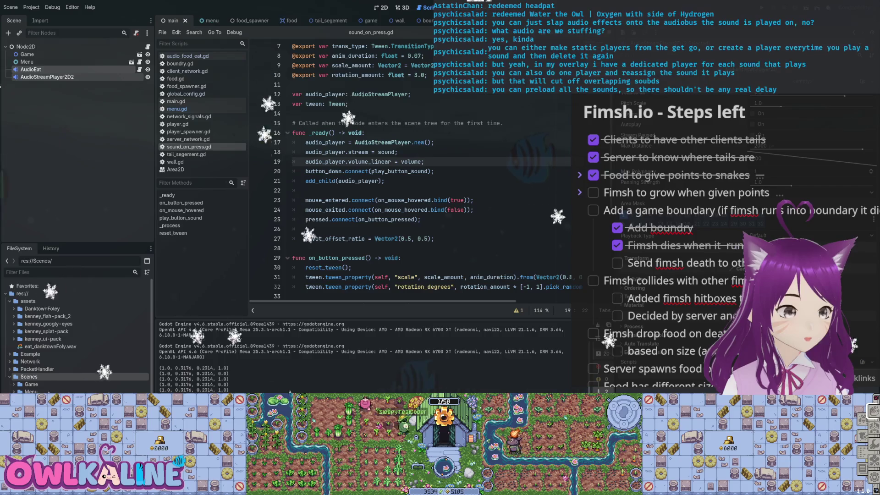
{"action": "key", "text": "ctrl+x"}
{"action": "key", "text": "ctrl+shift+Tab"}
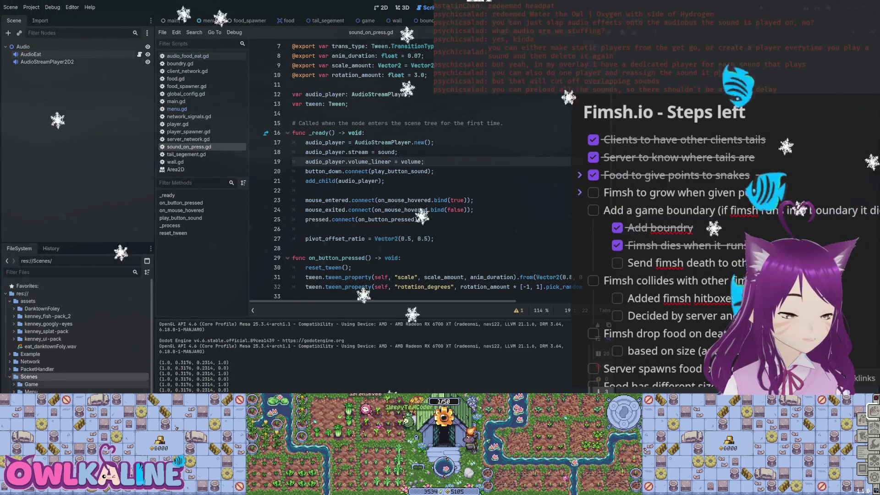
{"action": "scroll", "coordinate": [78, 384], "scroll_direction": "down", "scroll_amount": 1}
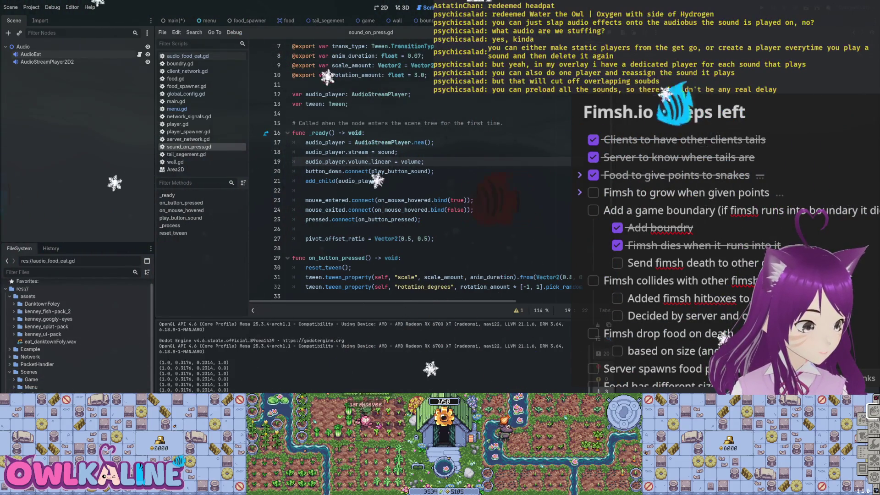
{"action": "left_click_drag", "start_coordinate": [45, 394], "coordinate": [48, 373]}
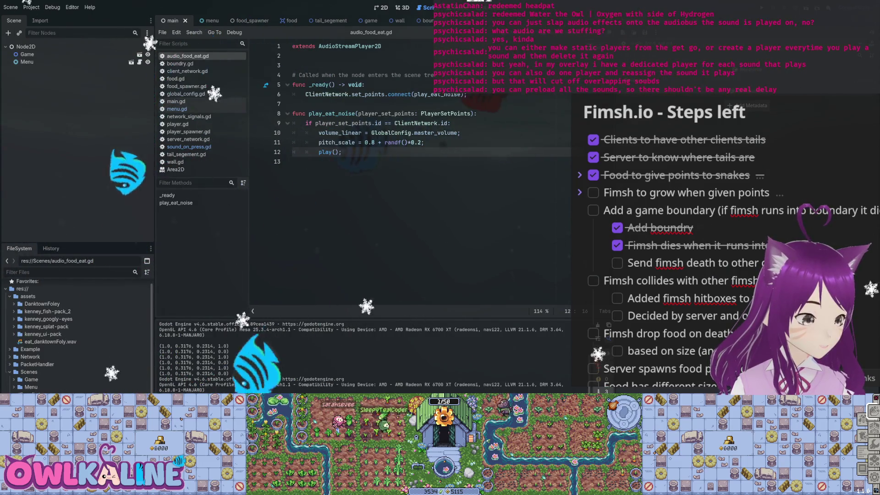
Step: Confirm the rename of the eat-sound script to audio_effect.gd
{"action": "key", "text": "Return"}
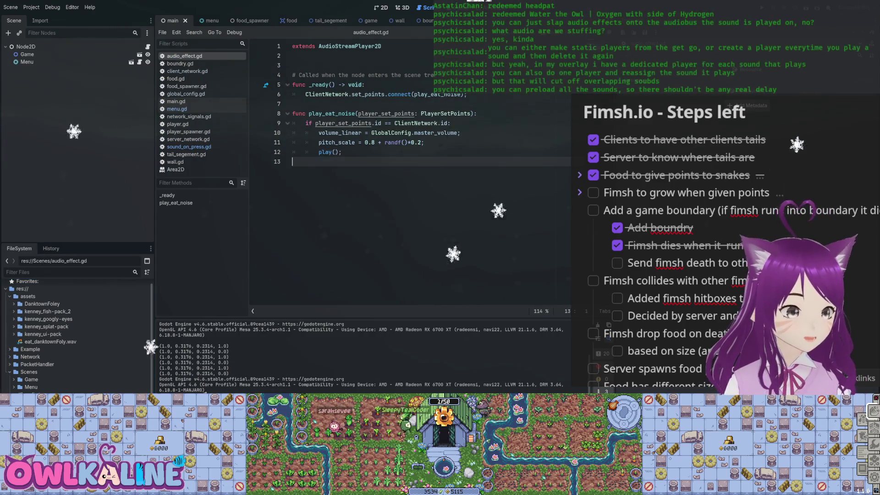
{"action": "left_click", "coordinate": [294, 55]}
{"action": "key", "text": "Return"}
{"action": "type", "text": "@export "}
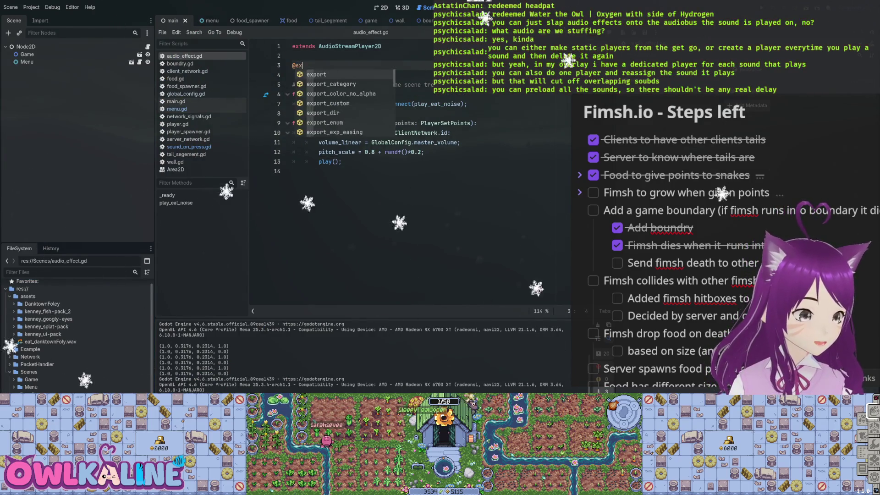
{"action": "type", "text": "var pitch_"}
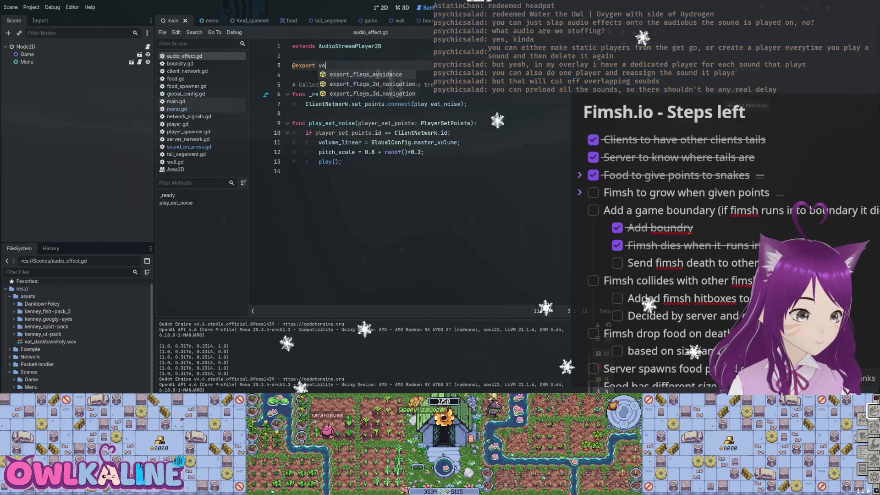
{"action": "type", "text": "variation: "}
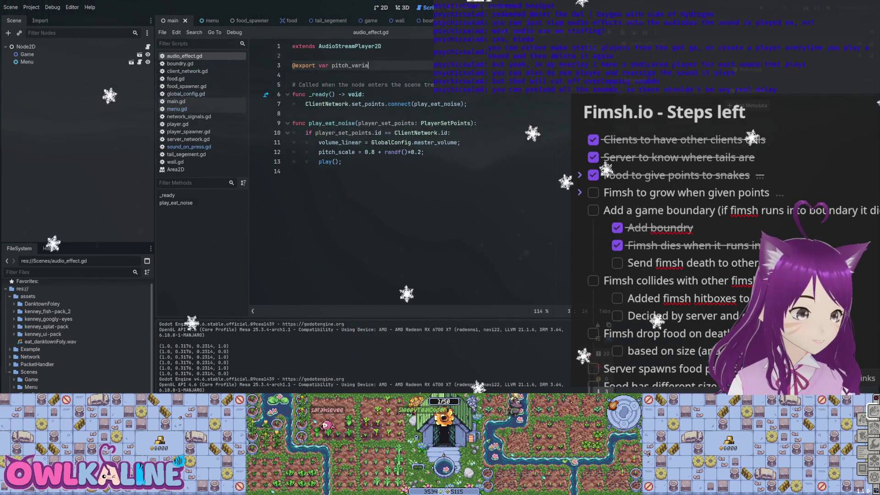
{"action": "type", "text": "float = 0"}
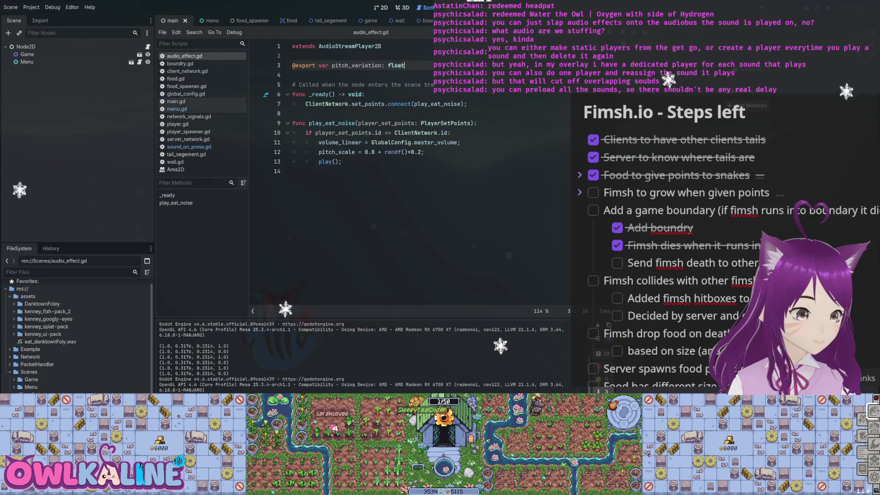
{"action": "type", "text": ".2"}
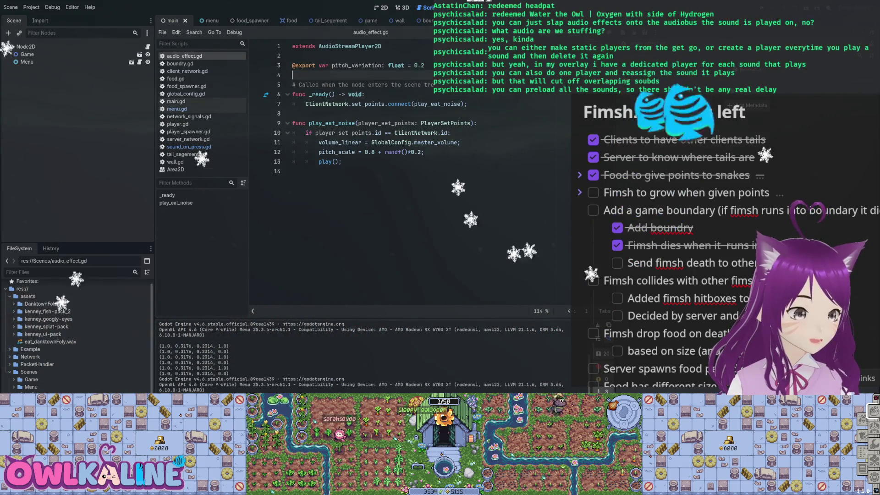
{"action": "left_click", "coordinate": [424, 65]}
{"action": "type", "text": ";"}
Step: Set pitch_scale to (1.0 - pitch_variation) + randf()*pitch_variation and save
{"action": "left_click", "coordinate": [425, 152]}
{"action": "key", "text": "BackSpace"}
{"action": "key", "text": "BackSpace"}
{"action": "key", "text": "BackSpace"}
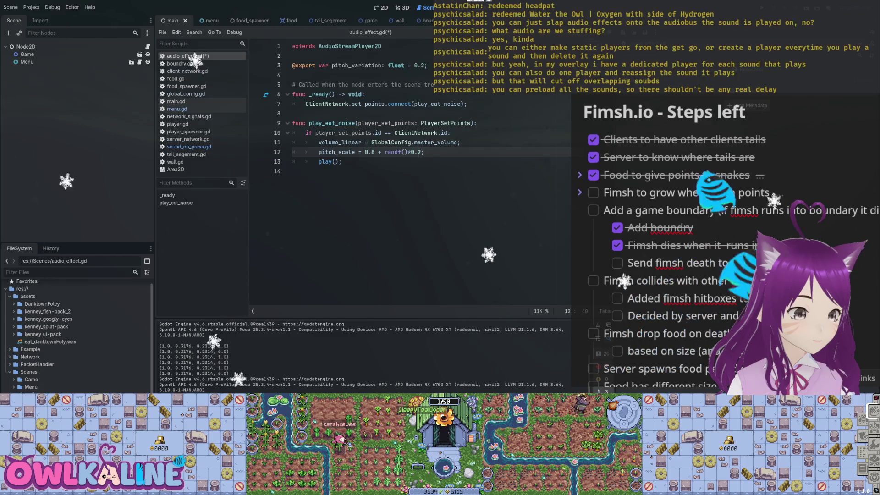
{"action": "type", "text": "pitch_"}
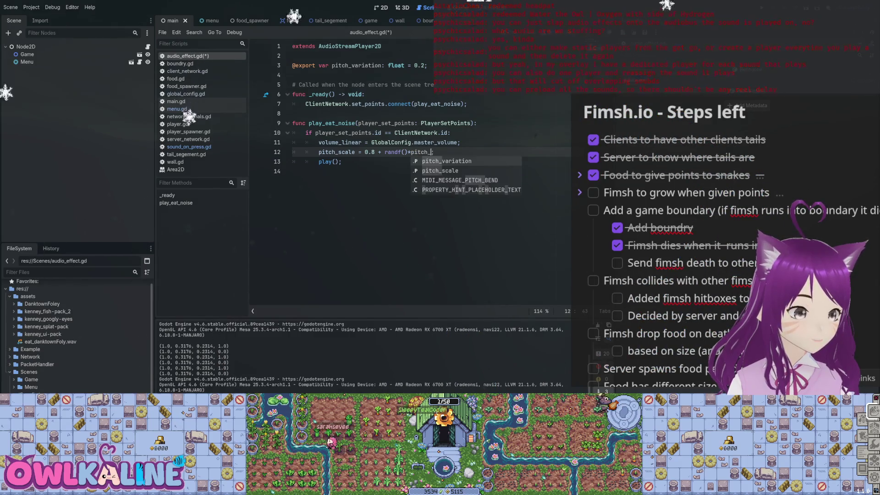
{"action": "key", "text": "Return"}
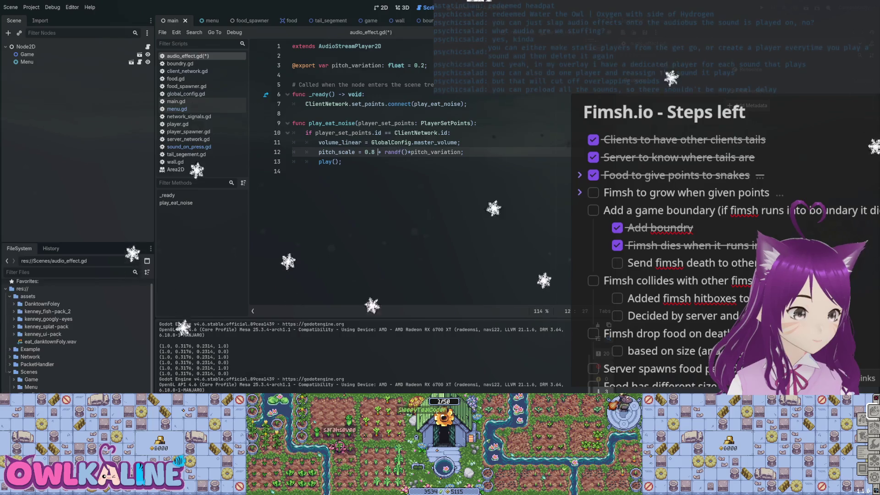
{"action": "key", "text": "BackSpace"}
{"action": "key", "text": "BackSpace"}
{"action": "key", "text": "BackSpace"}
{"action": "type", "text": "(1."}
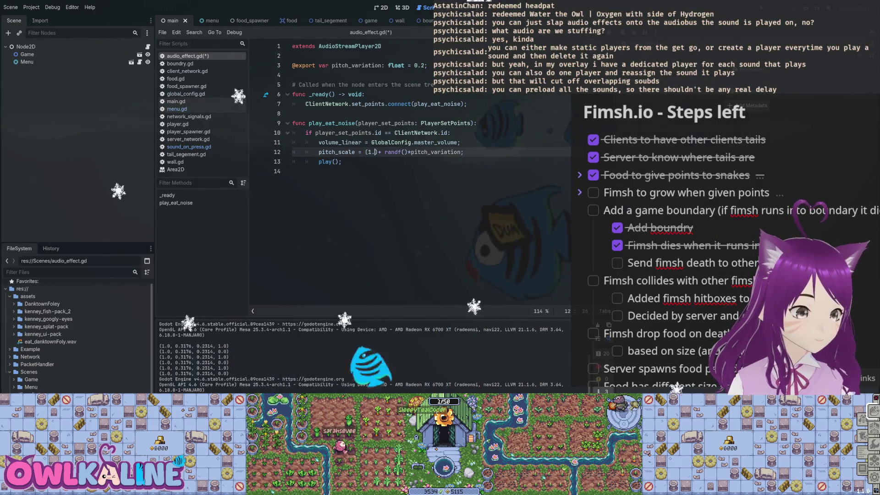
{"action": "type", "text": "0 - pitch"}
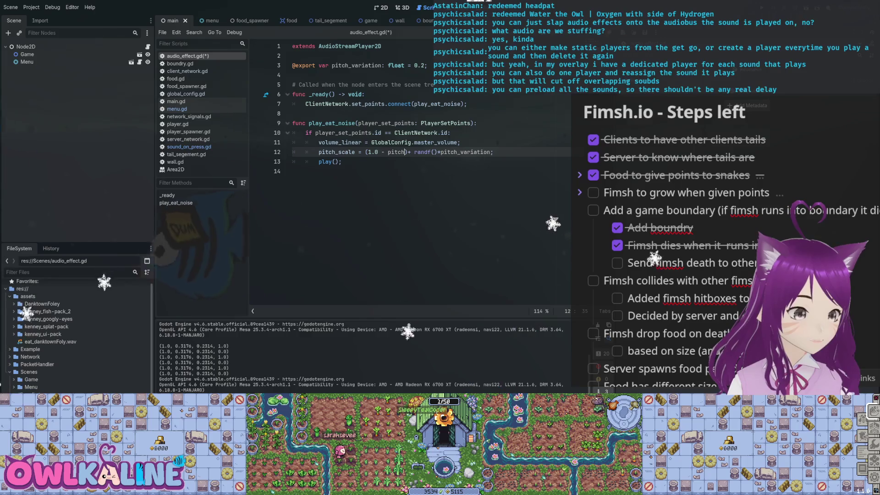
{"action": "type", "text": "_v"}
{"action": "key", "text": "Return"}
{"action": "key", "text": "Right"}
{"action": "key", "text": "ctrl+s"}
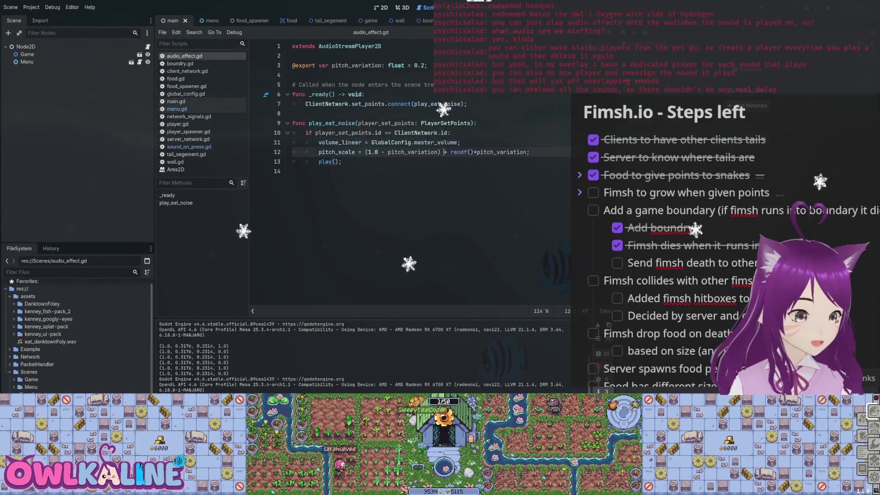
Step: Return to the Audio scene tab
{"action": "key", "text": "Down"}
{"action": "key", "text": "Down"}
{"action": "key", "text": "Up"}
{"action": "key", "text": "Up"}
{"action": "key", "text": "Up"}
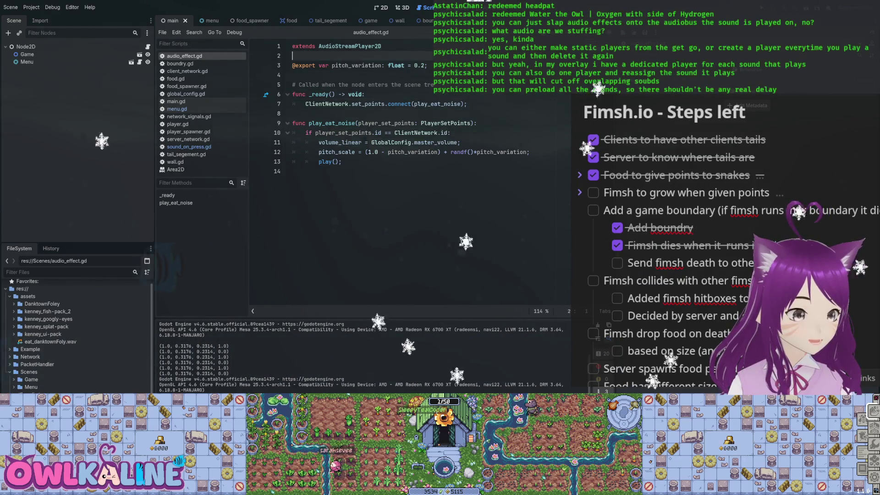
{"action": "key", "text": "Down"}
{"action": "key", "text": "ctrl+shift+Tab"}
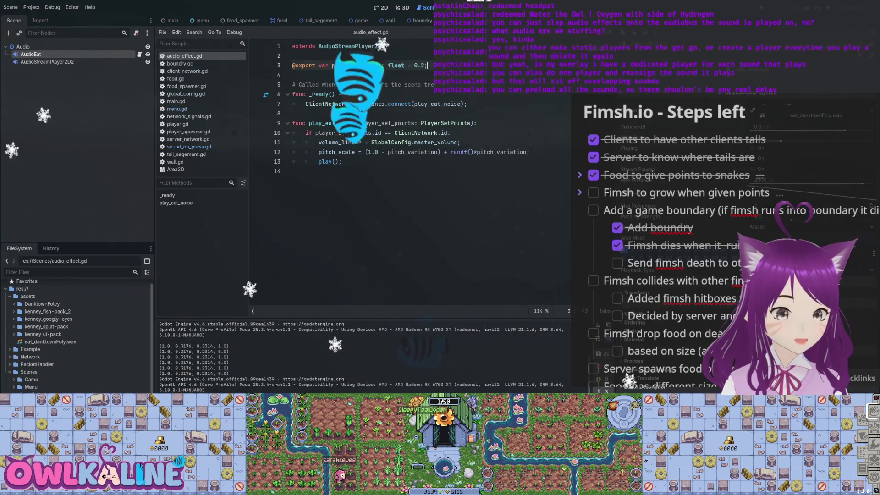
Step: Review the ClientNetwork signal connection and play_eat_noise code in audio_effect.gd, then select the AudioEat node
{"action": "left_click", "coordinate": [46, 62]}
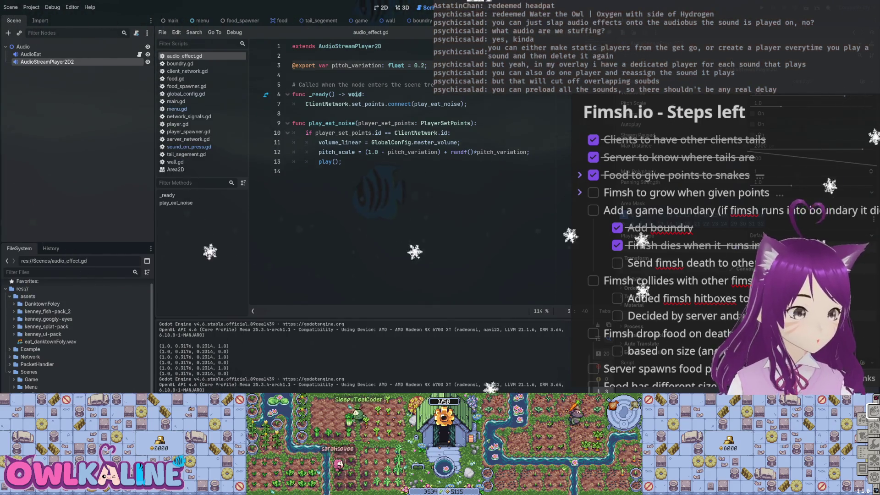
{"action": "left_click", "coordinate": [365, 94]}
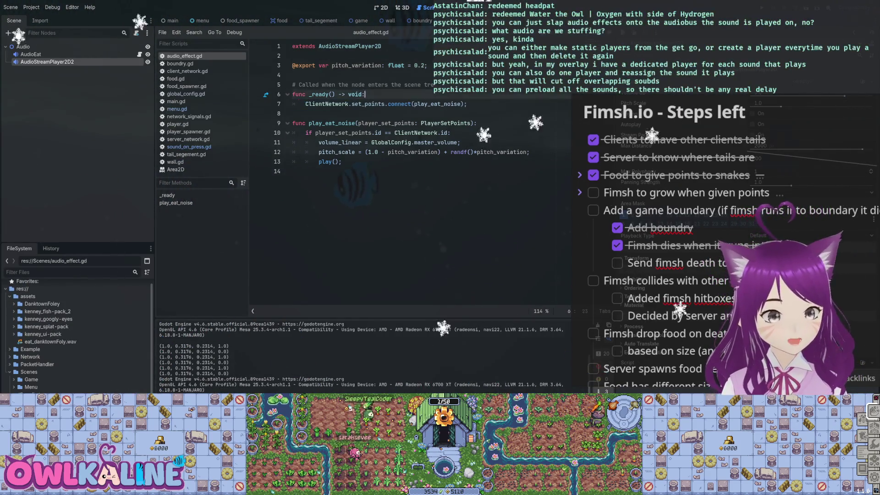
{"action": "left_click_drag", "start_coordinate": [359, 104], "coordinate": [467, 104]}
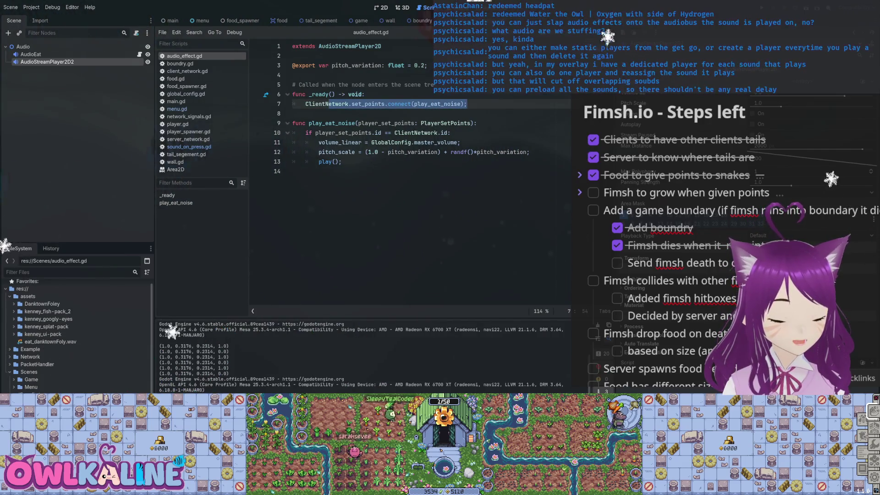
{"action": "double_click", "coordinate": [328, 104]}
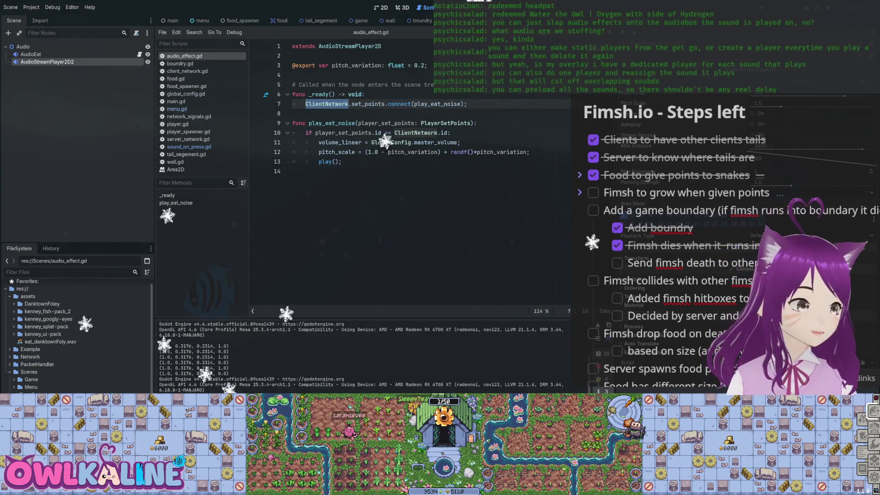
{"action": "mouse_move", "coordinate": [342, 161]}
{"action": "left_mouse_down"}
{"action": "mouse_move", "coordinate": [293, 123]}
{"action": "mouse_move", "coordinate": [321, 152]}
{"action": "mouse_move", "coordinate": [298, 84]}
{"action": "left_mouse_up"}
{"action": "key", "text": "ctrl+a"}
{"action": "left_click", "coordinate": [294, 170]}
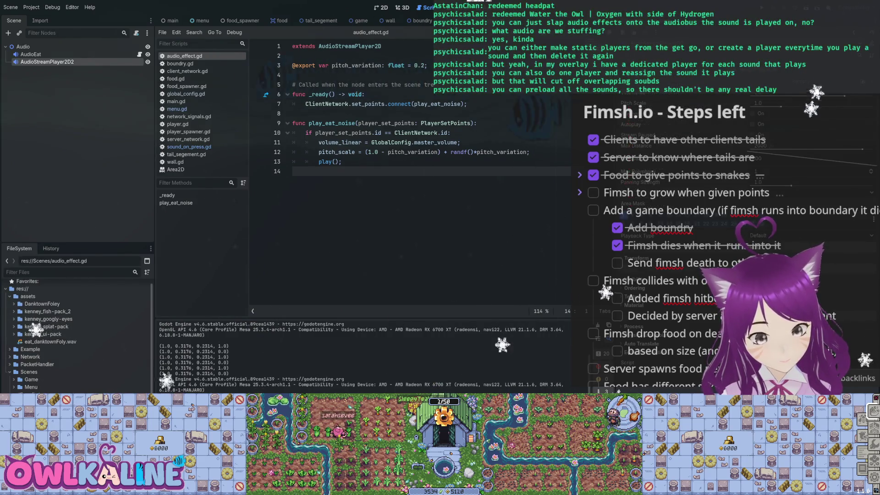
{"action": "left_click", "coordinate": [387, 85]}
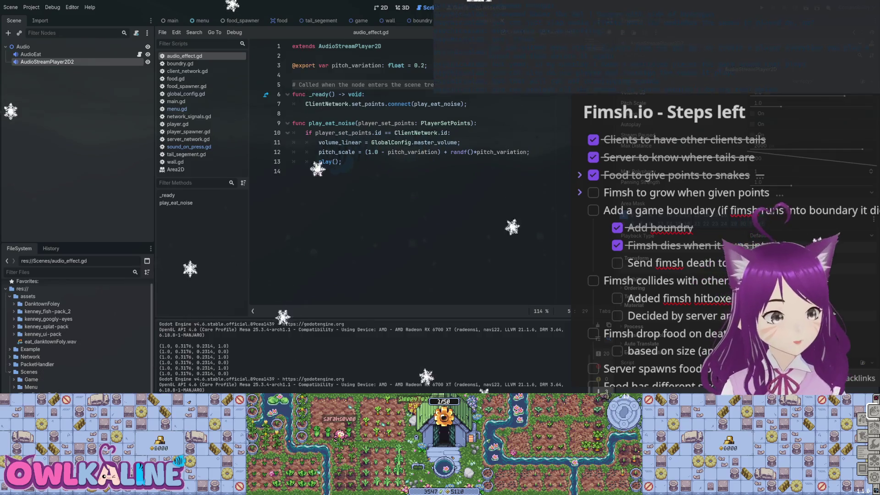
{"action": "left_click", "coordinate": [293, 171]}
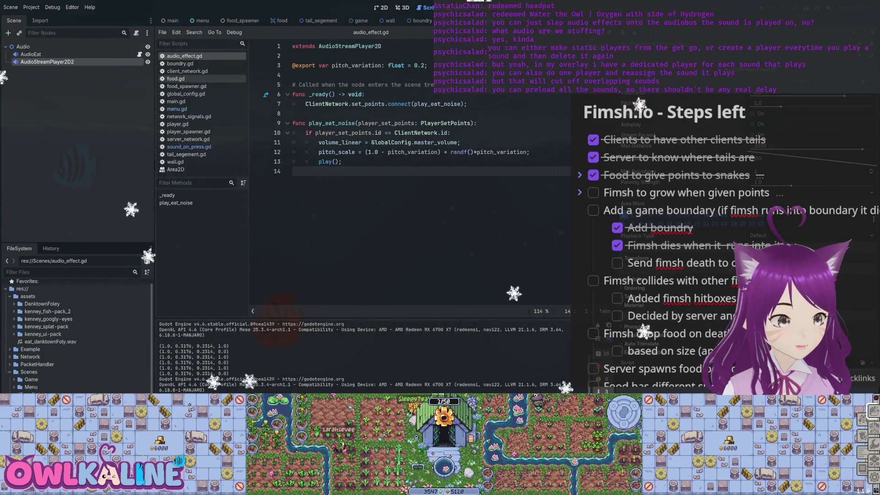
{"action": "left_click", "coordinate": [31, 54]}
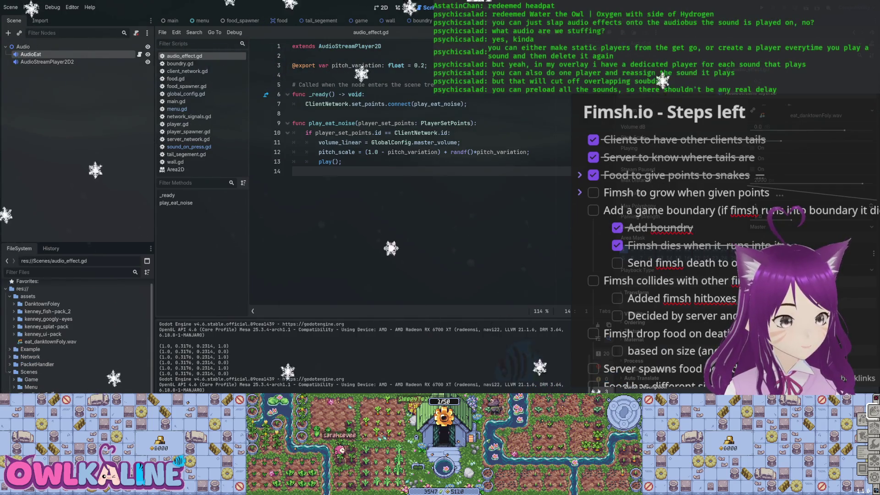
{"action": "left_click", "coordinate": [427, 65]}
{"action": "key", "text": "Return"}
{"action": "type", "text": "@export v"}
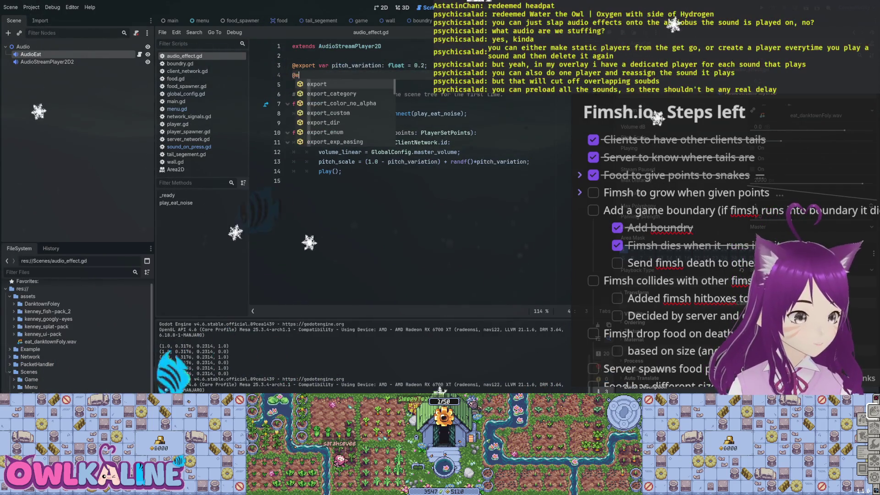
{"action": "key", "text": "BackSpace"}
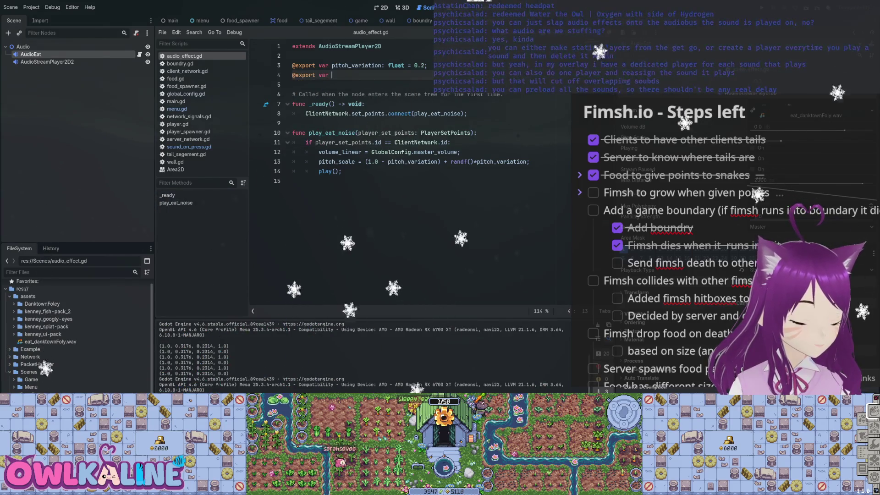
{"action": "type", "text": "signal"}
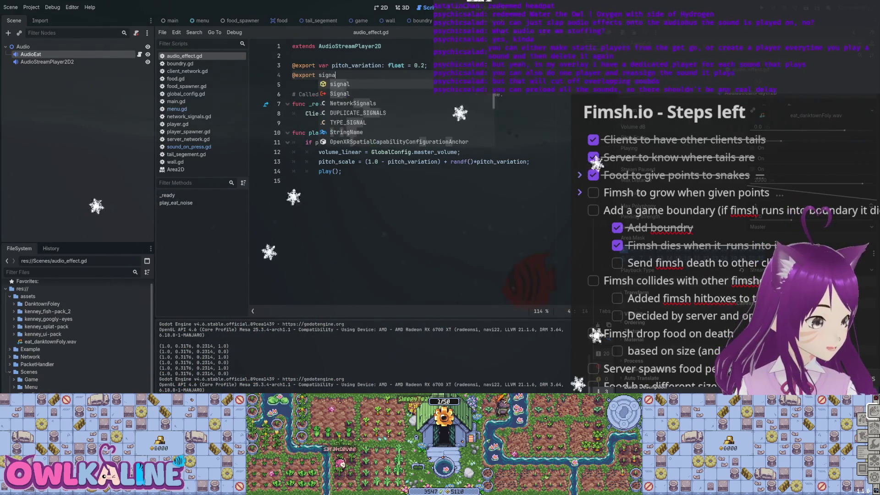
{"action": "type", "text": " s"}
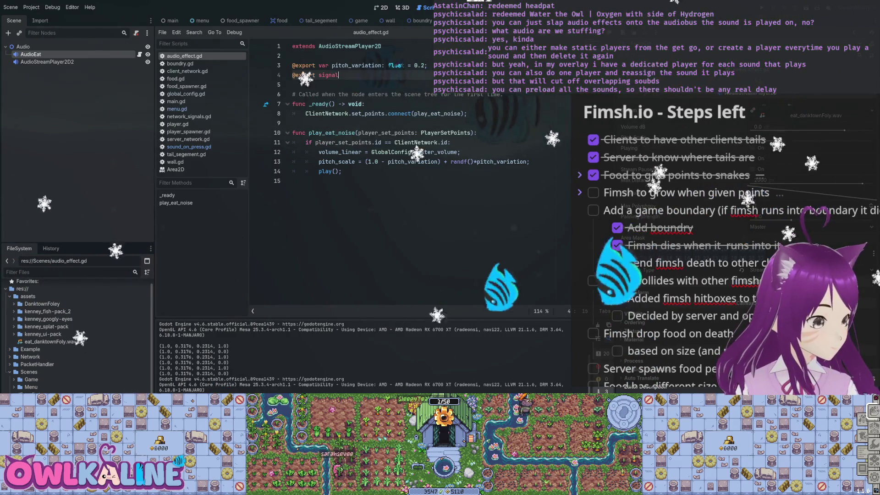
{"action": "type", "text": ";"}
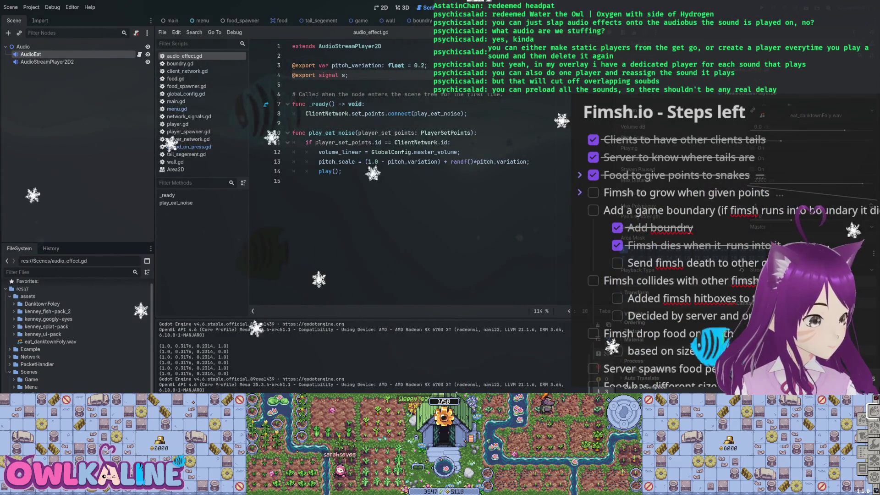
{"action": "left_click", "coordinate": [339, 75]}
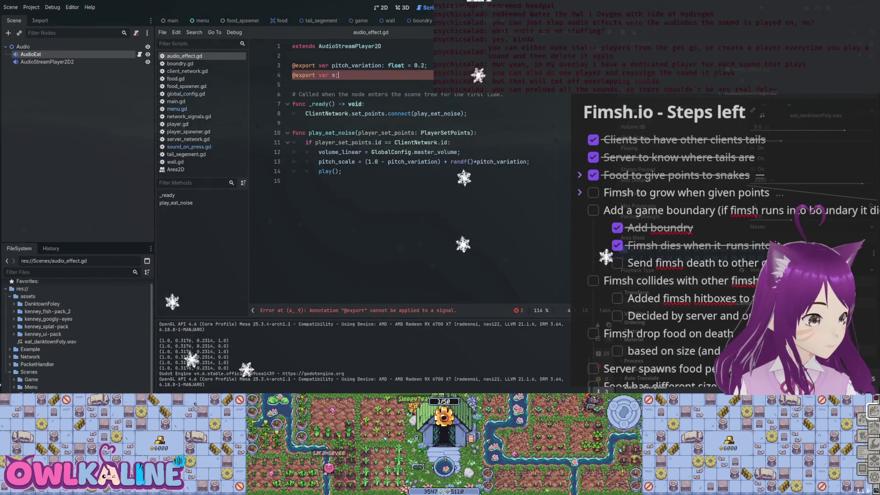
{"action": "type", "text": ": Sig"}
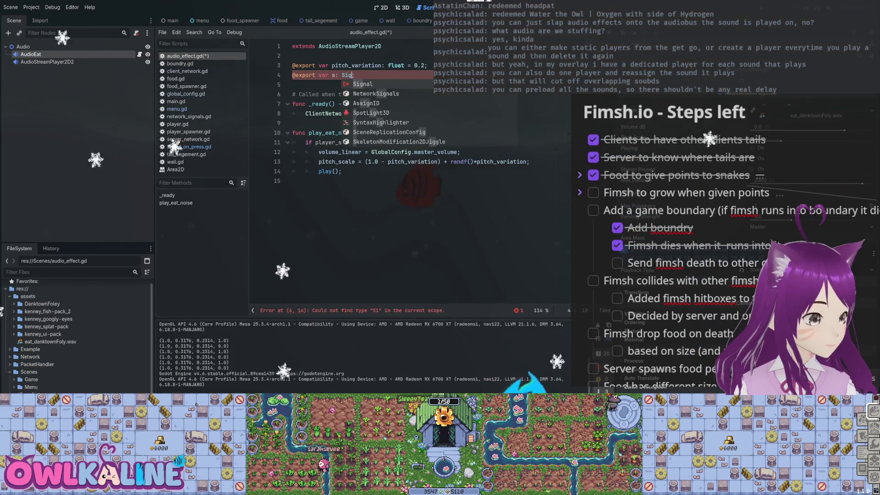
{"action": "key", "text": "Return"}
{"action": "key", "text": "ctrl+s"}
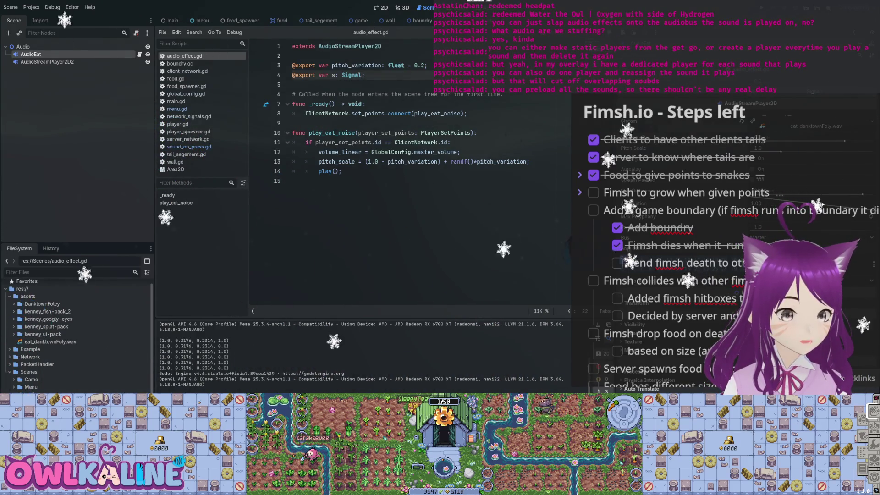
Step: Retype the type of s on line 4, settling on Signal from the autocomplete suggestions
{"action": "double_click", "coordinate": [352, 75]}
{"action": "type", "text": "i"}
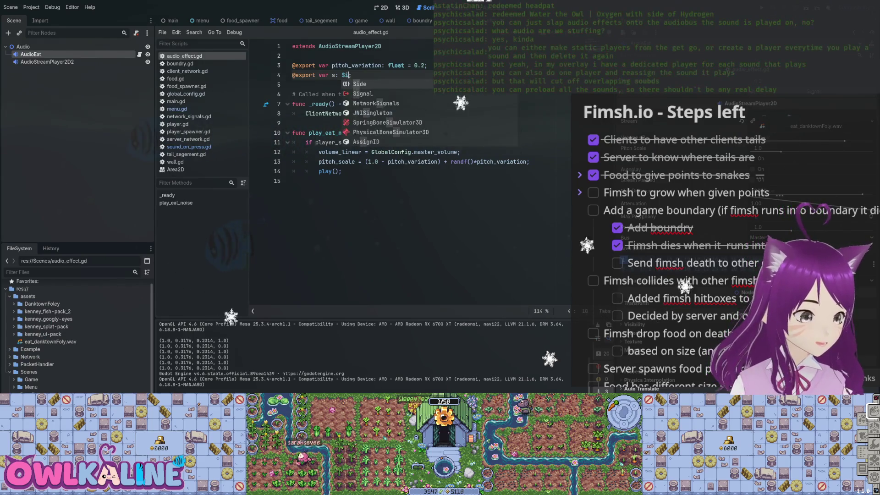
{"action": "key", "text": "BackSpace"}
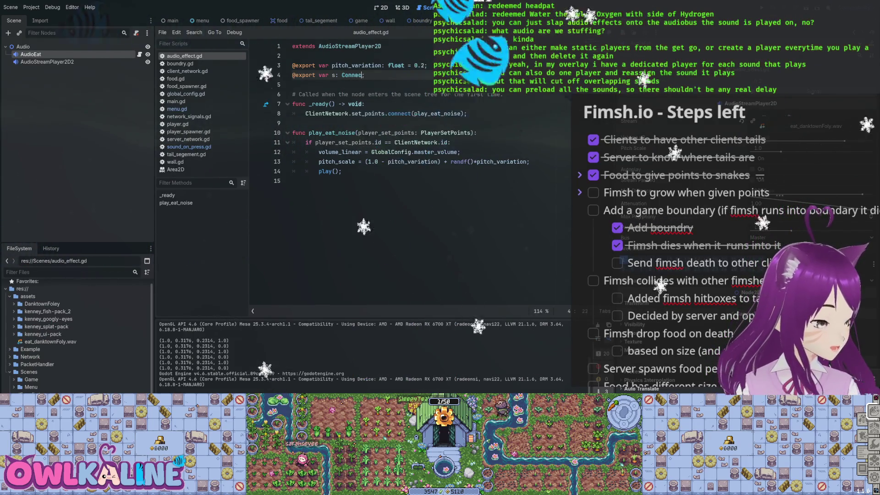
{"action": "type", "text": "Connect"}
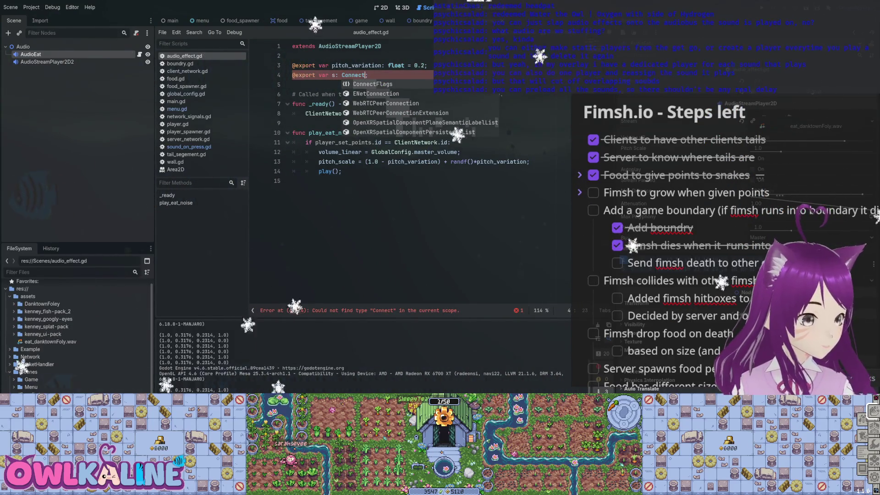
{"action": "key", "text": "Escape"}
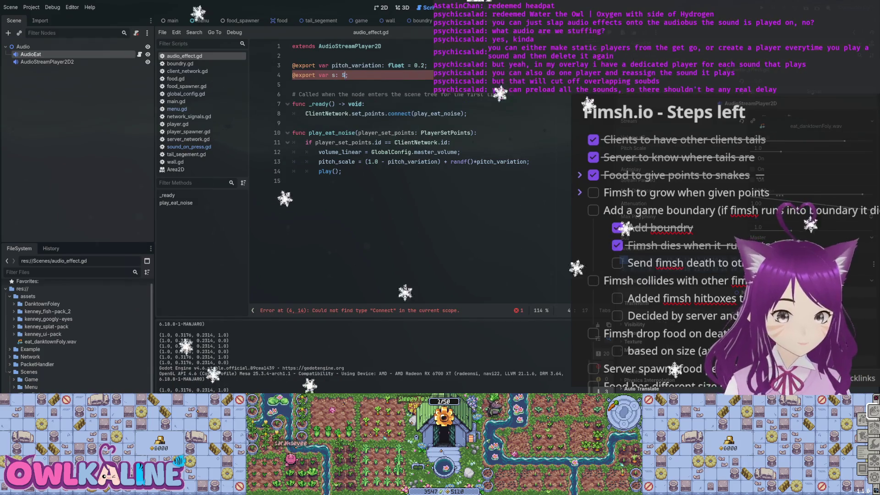
{"action": "type", "text": "ig"}
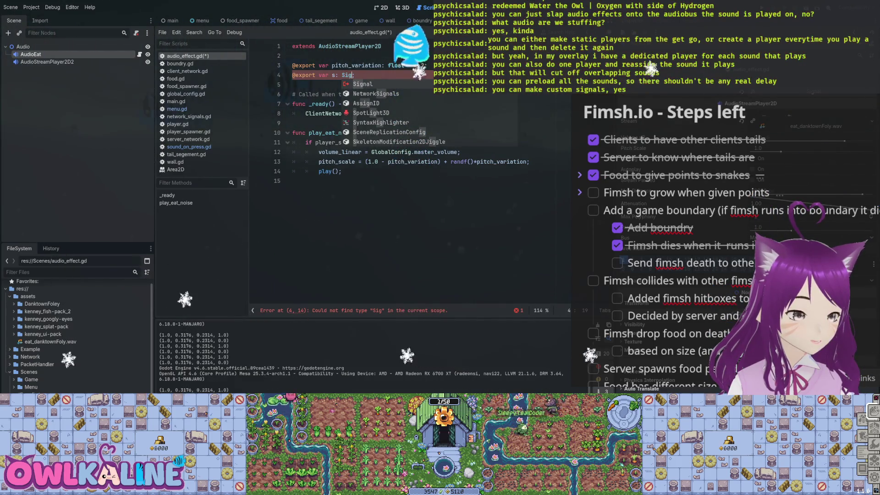
{"action": "key", "text": "Return"}
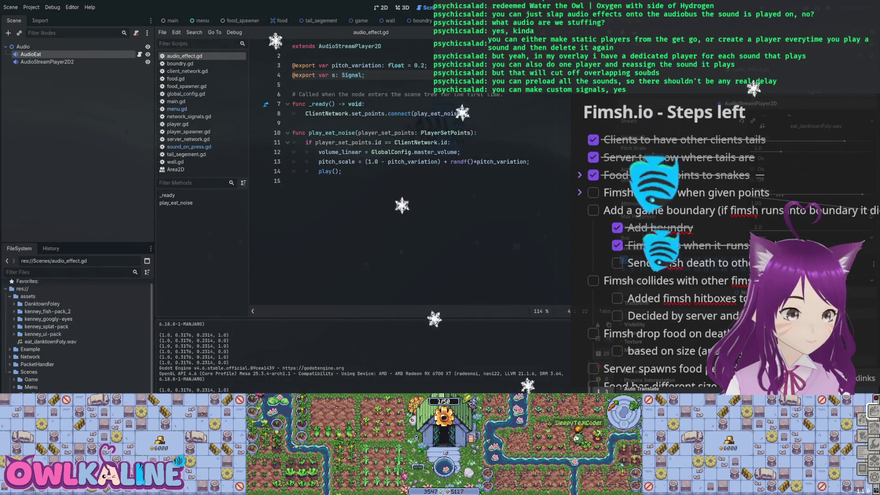
{"action": "left_click", "coordinate": [292, 84]}
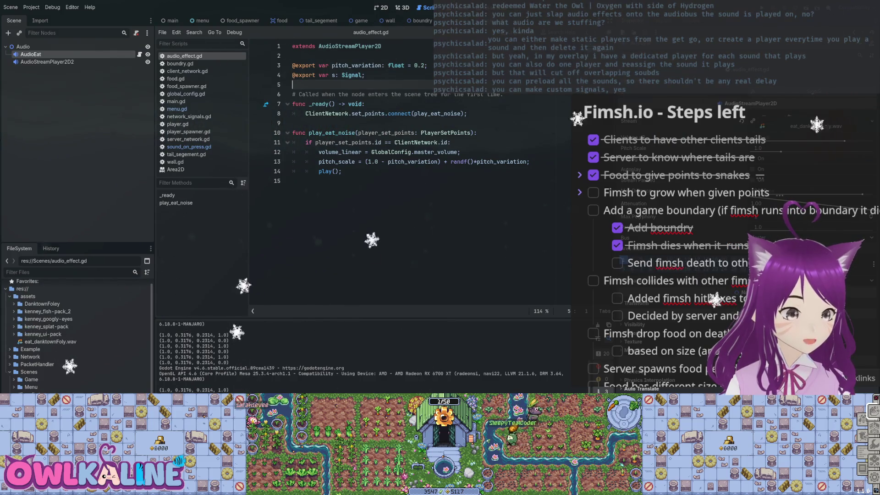
Step: Retype the variable s as Callable on line 4, then edit the type again, leaving 'Call'
{"action": "double_click", "coordinate": [352, 75]}
{"action": "type", "text": "Ca"}
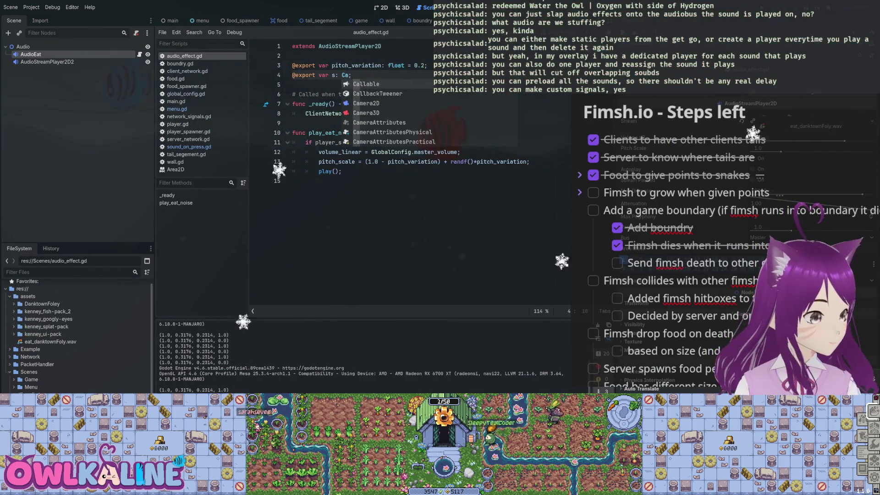
{"action": "key", "text": "Return"}
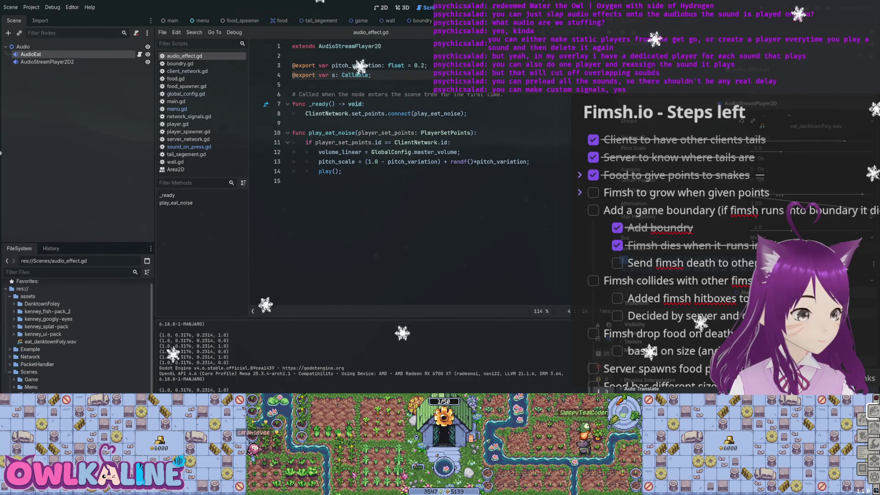
{"action": "left_click", "coordinate": [328, 113]}
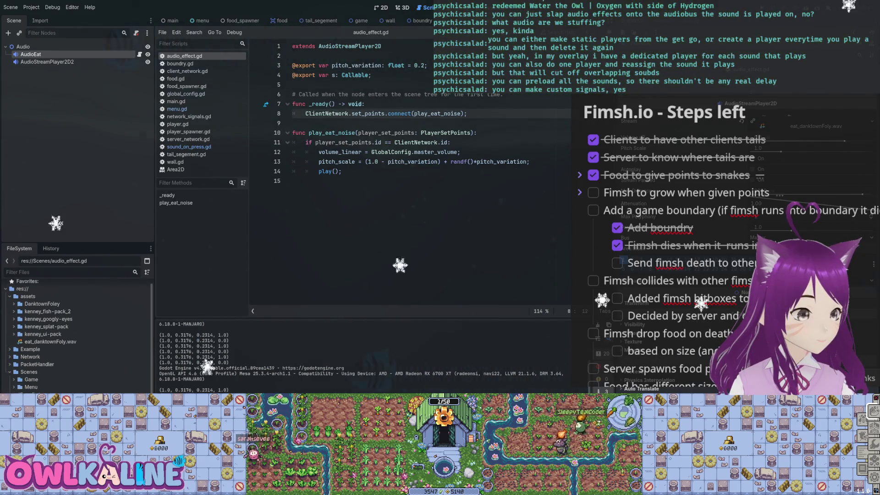
{"action": "double_click", "coordinate": [354, 75]}
{"action": "type", "text": "a"}
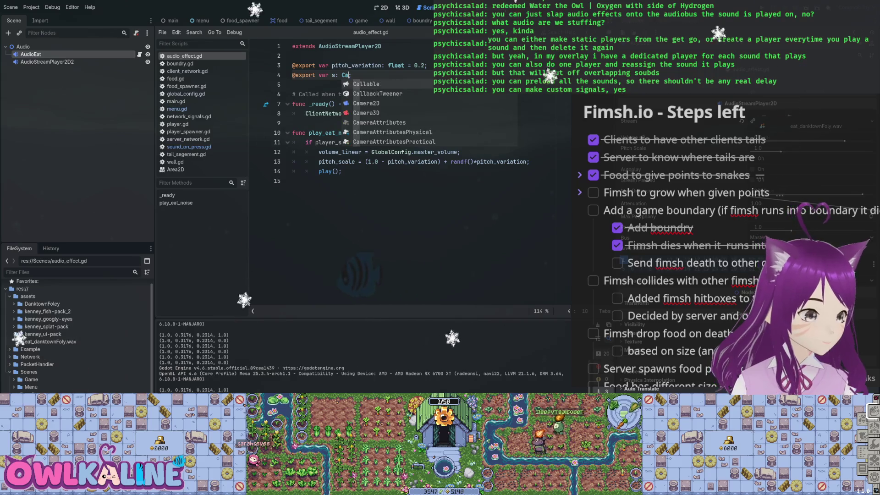
{"action": "type", "text": "ll"}
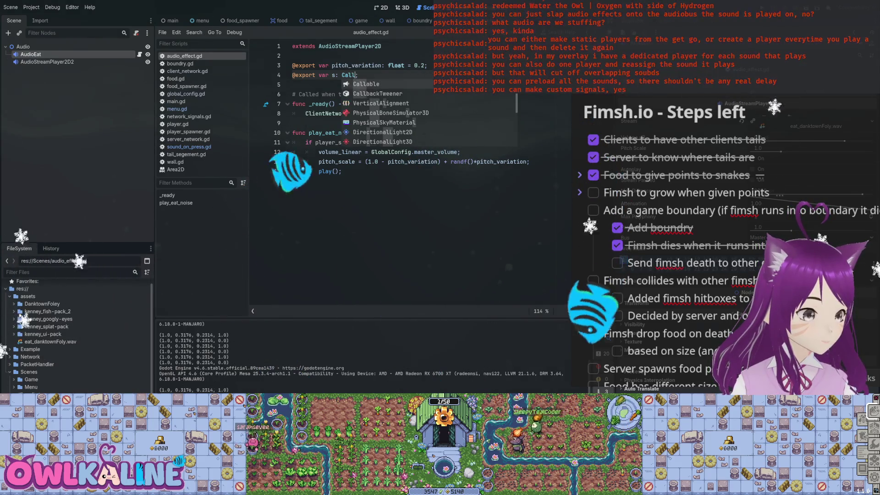
{"action": "scroll", "coordinate": [384, 112], "scroll_direction": "down", "scroll_amount": 2}
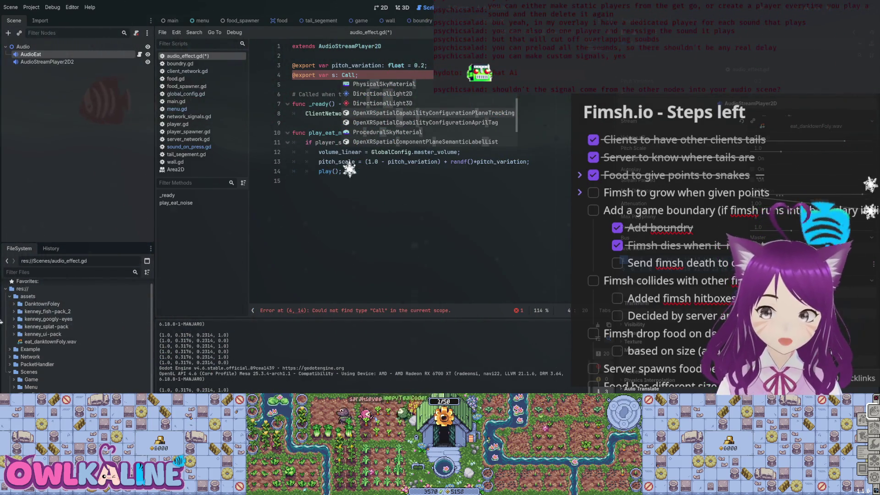
Step: Delete the unfinished exported s declaration and save the script
{"action": "left_click", "coordinate": [302, 75]}
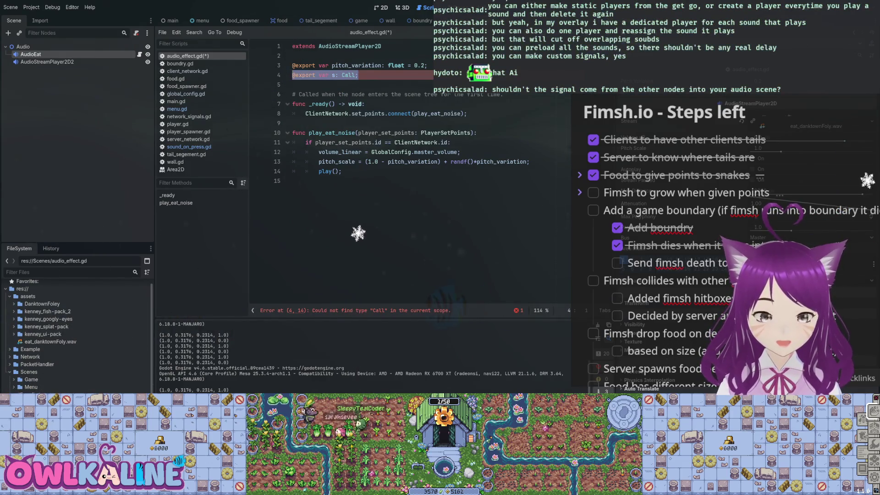
{"action": "key", "text": "BackSpace"}
{"action": "key", "text": "ctrl+s"}
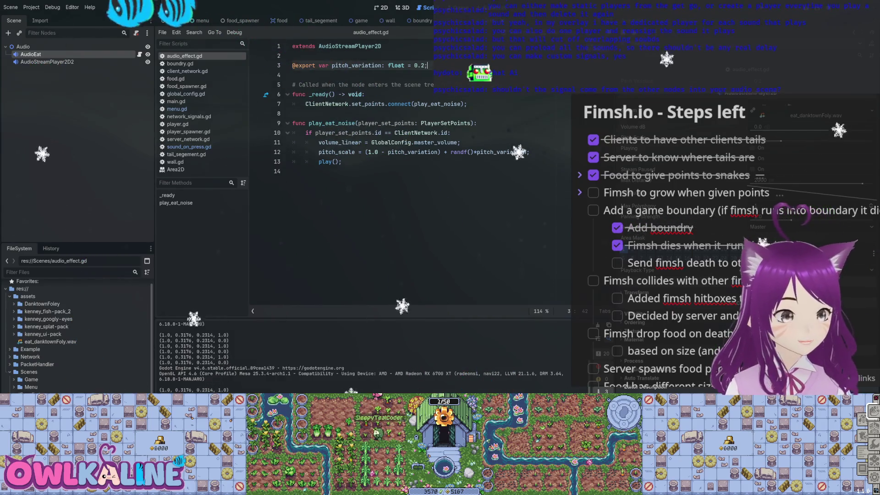
Step: Insert a new line below pitch_variation, trying and undoing a 'ClientNetwork.s' reference
{"action": "left_click_drag", "start_coordinate": [346, 103], "coordinate": [408, 104]}
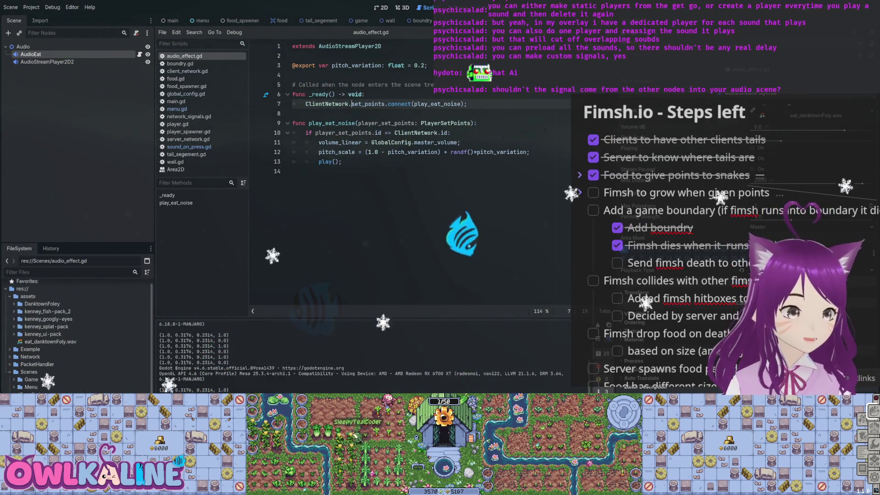
{"action": "double_click", "coordinate": [327, 104]}
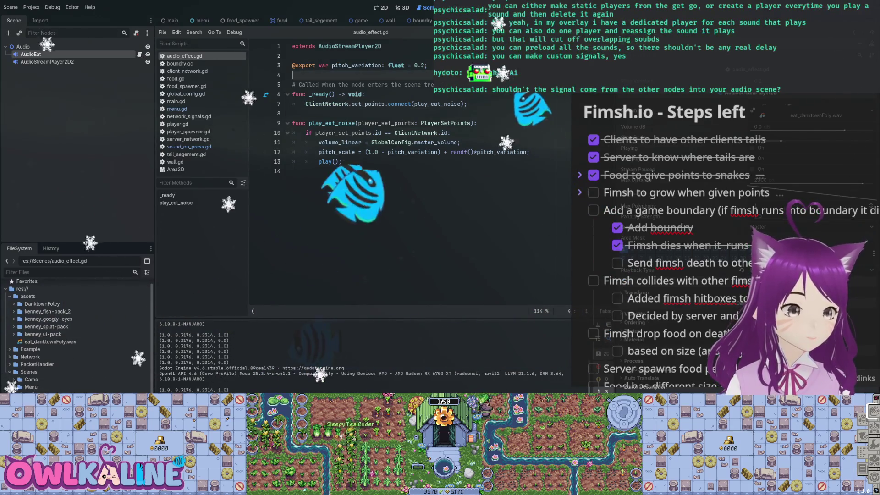
{"action": "left_click", "coordinate": [427, 65]}
{"action": "key", "text": "Return"}
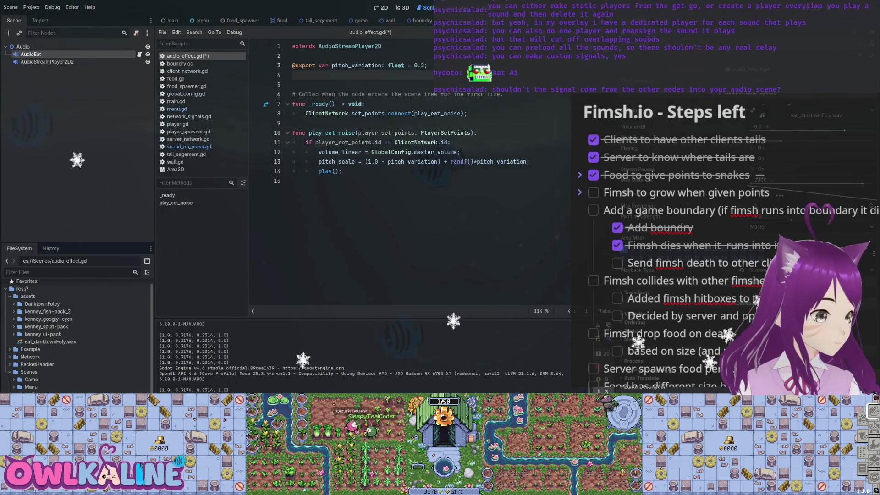
{"action": "type", "text": "ClientNetwork."}
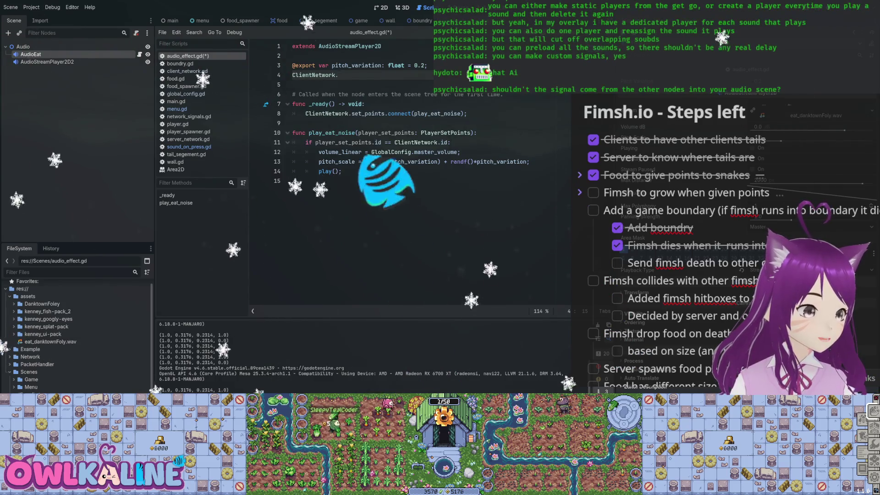
{"action": "type", "text": "set"}
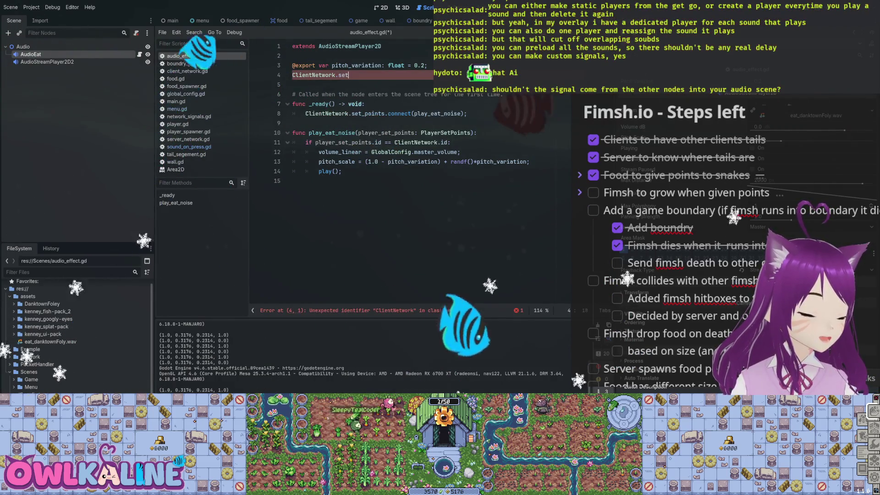
{"action": "key", "text": "ctrl+z"}
{"action": "type", "text": "@e"}
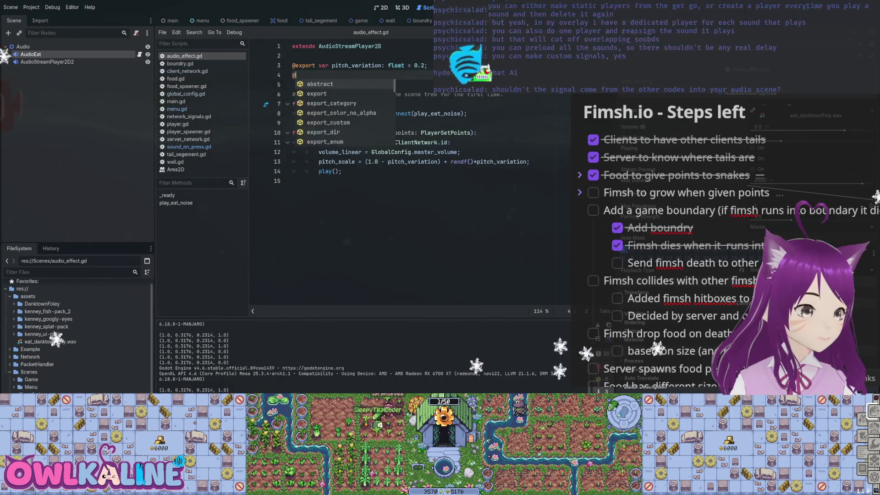
{"action": "type", "text": "xport"}
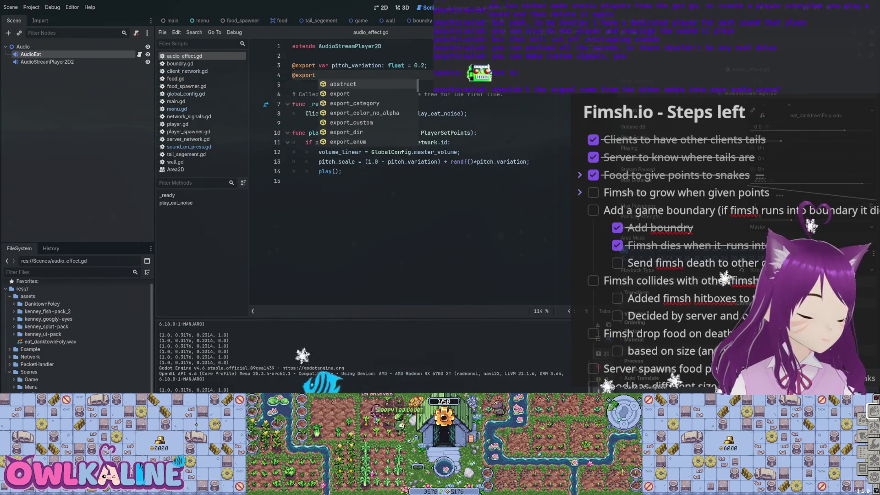
{"action": "key", "text": "BackSpace"}
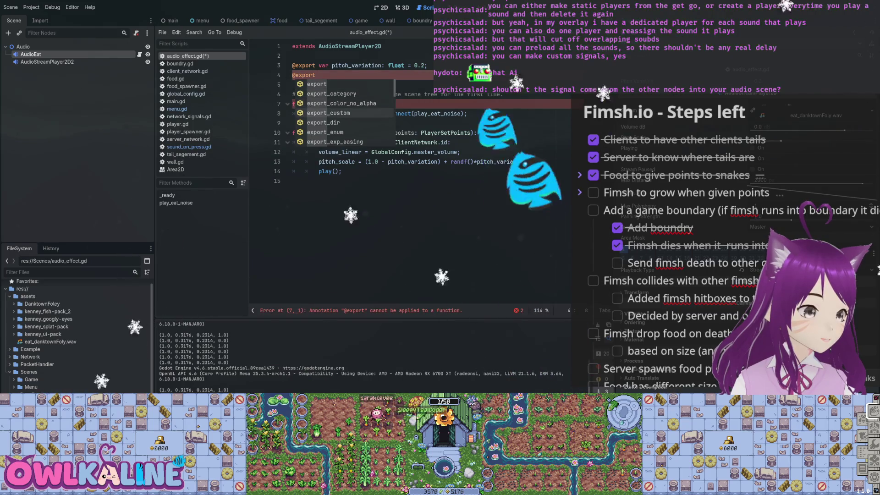
{"action": "key", "text": "Down"}
{"action": "key", "text": "Down"}
{"action": "key", "text": "Down"}
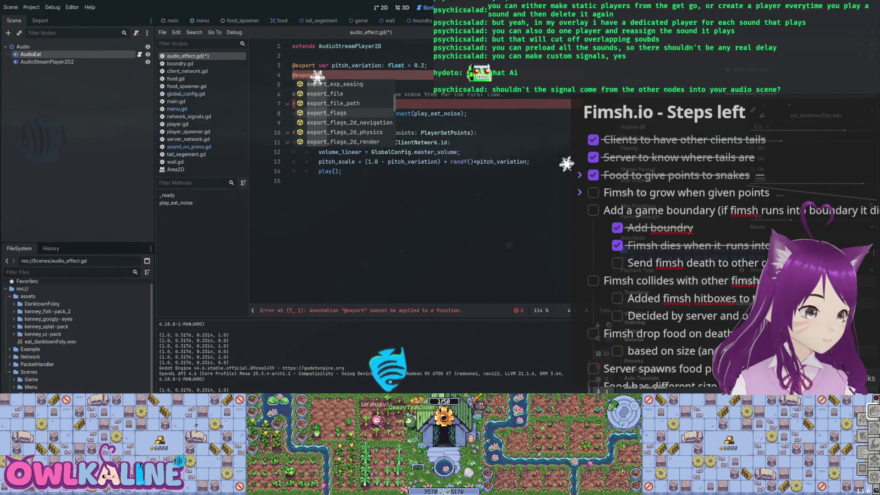
{"action": "key", "text": "Down"}
{"action": "key", "text": "Down"}
{"action": "key", "text": "Down"}
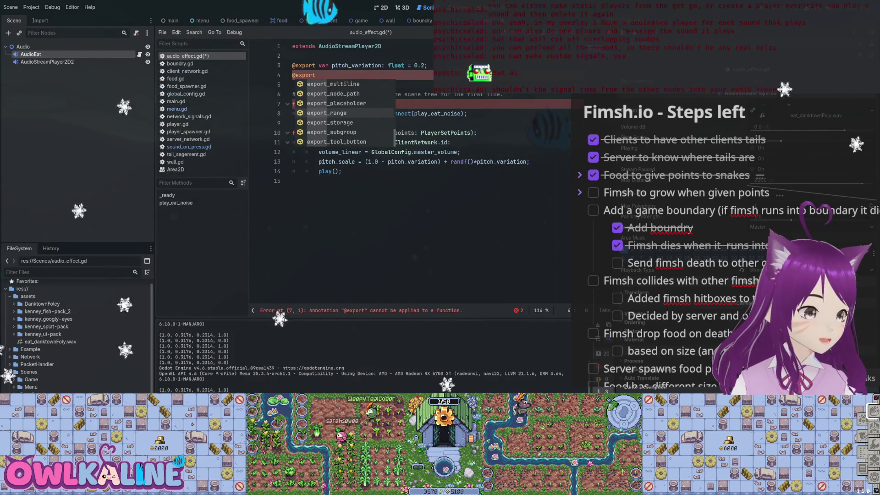
{"action": "key", "text": "Down"}
{"action": "key", "text": "Down"}
{"action": "key", "text": "Down"}
{"action": "key", "text": "Up"}
{"action": "key", "text": "Up"}
{"action": "key", "text": "Up"}
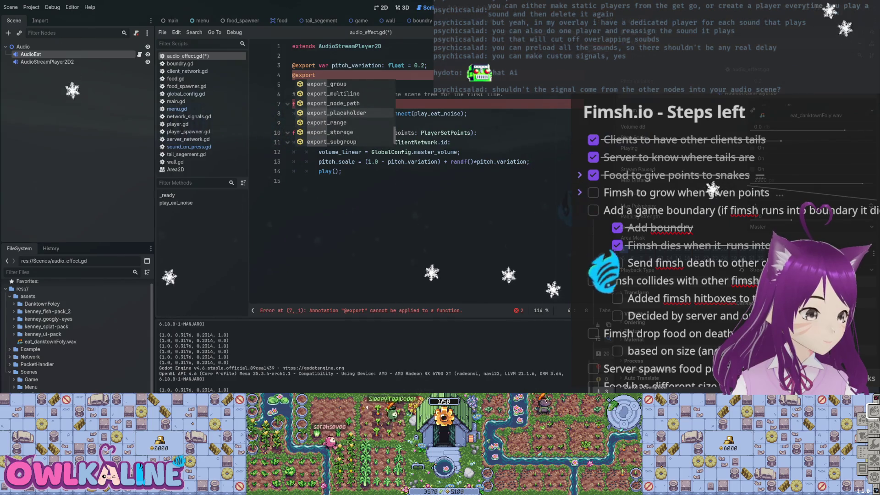
{"action": "key", "text": "Up"}
{"action": "key", "text": "Up"}
{"action": "key", "text": "Up"}
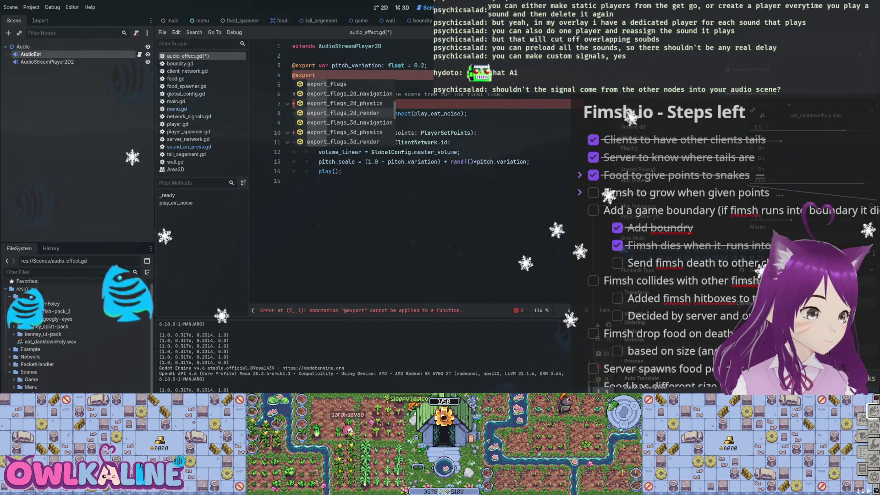
{"action": "key", "text": "Up"}
{"action": "key", "text": "Up"}
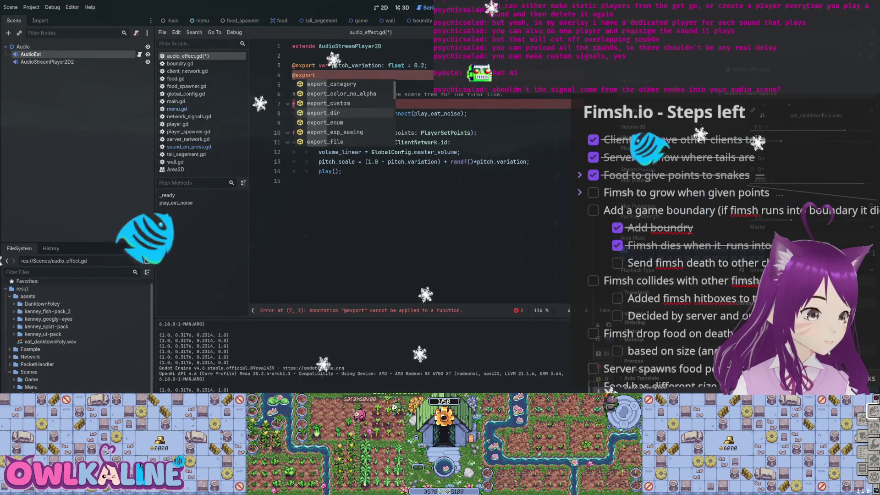
{"action": "key", "text": "Return"}
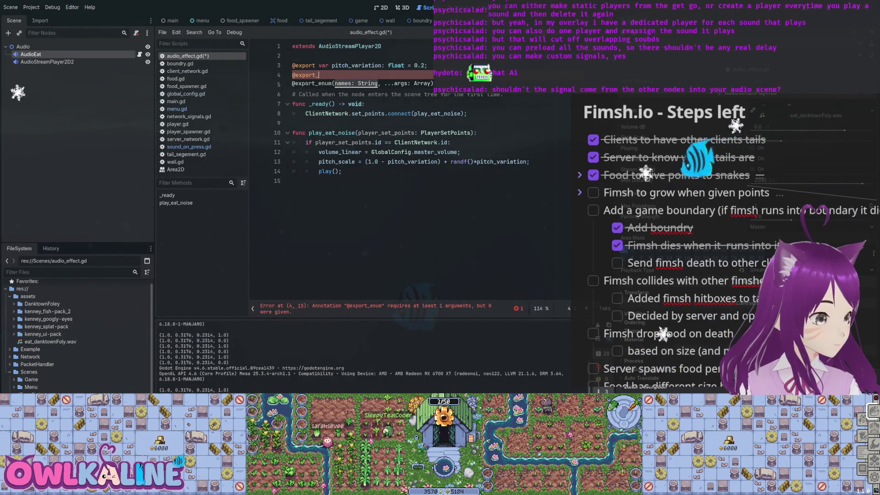
{"action": "type", "text": "c"}
{"action": "key", "text": "Return"}
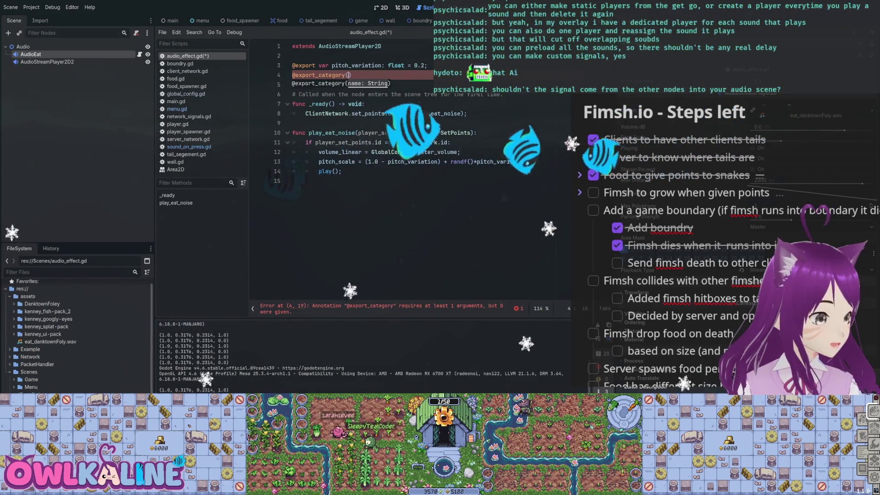
{"action": "key", "text": "BackSpace"}
{"action": "key", "text": "BackSpace"}
{"action": "key", "text": "BackSpace"}
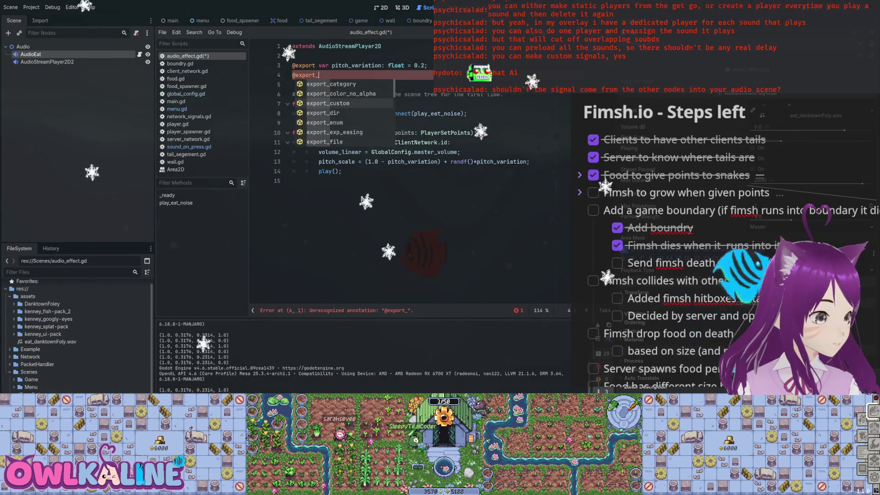
{"action": "key", "text": "Return"}
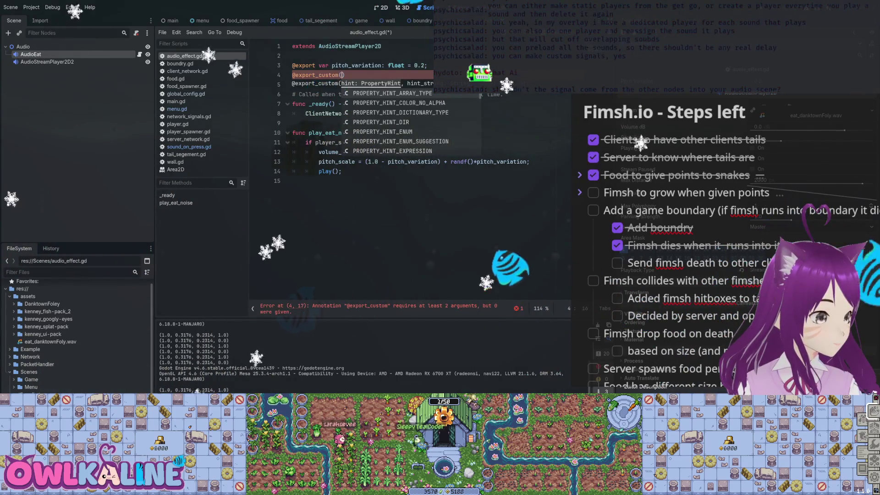
{"action": "key", "text": "BackSpace"}
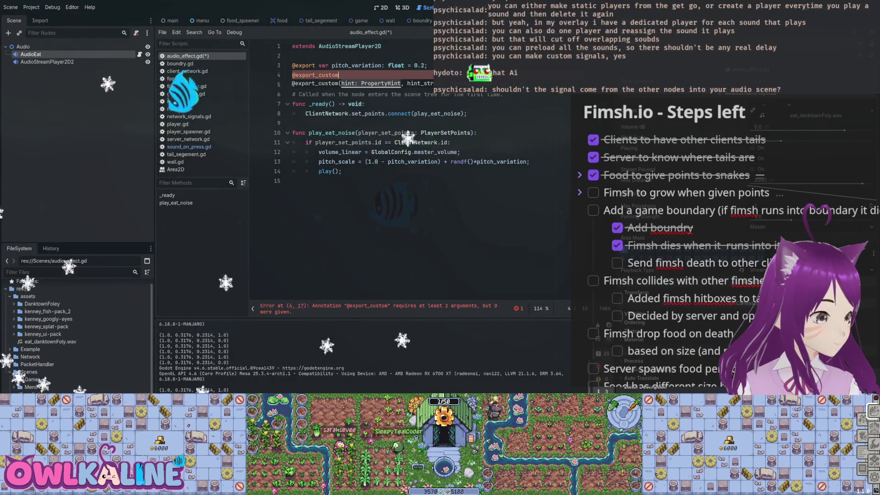
{"action": "key", "text": "BackSpace"}
{"action": "key", "text": "BackSpace"}
{"action": "key", "text": "BackSpace"}
{"action": "type", "text": "v"}
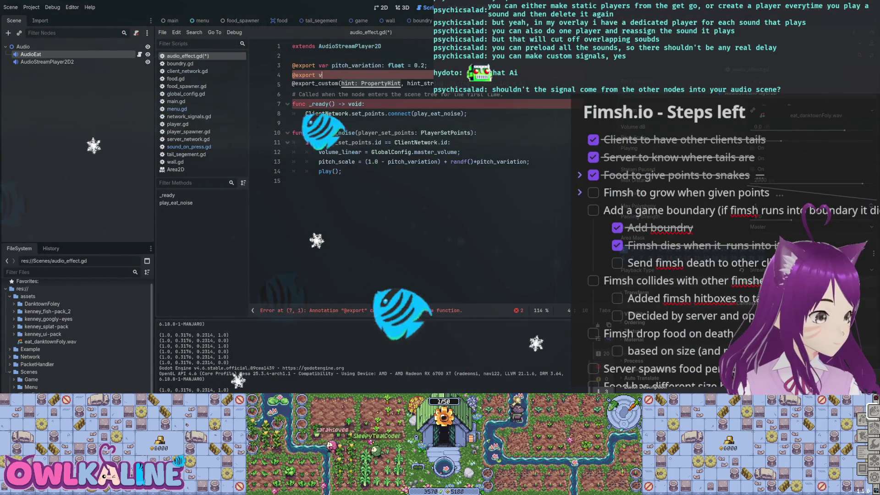
{"action": "type", "text": "ar client: C"}
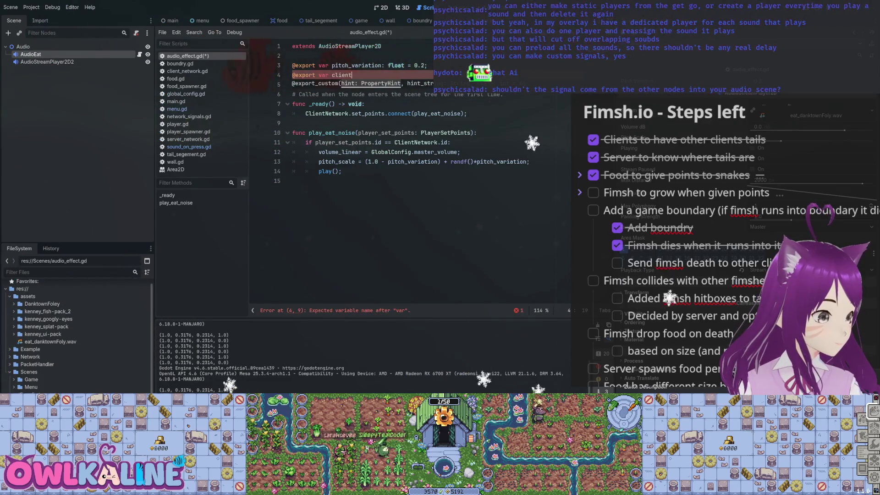
{"action": "type", "text": "li"}
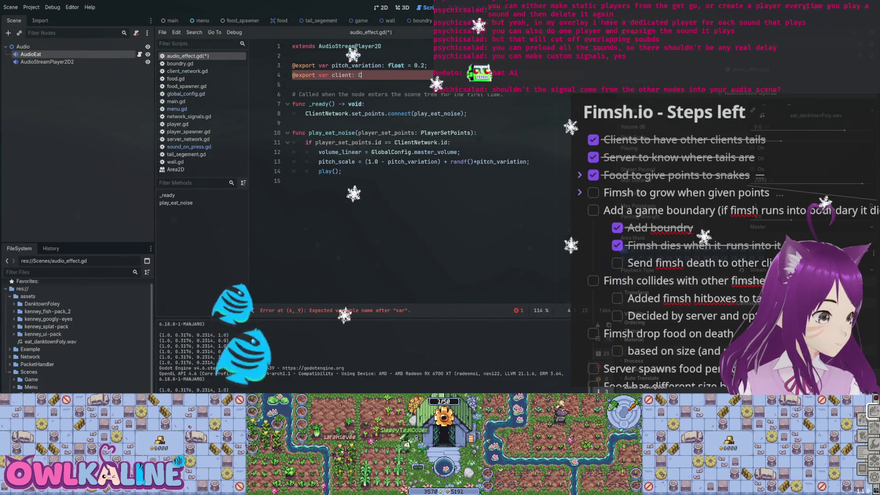
{"action": "type", "text": "ent"}
{"action": "key", "text": "Return"}
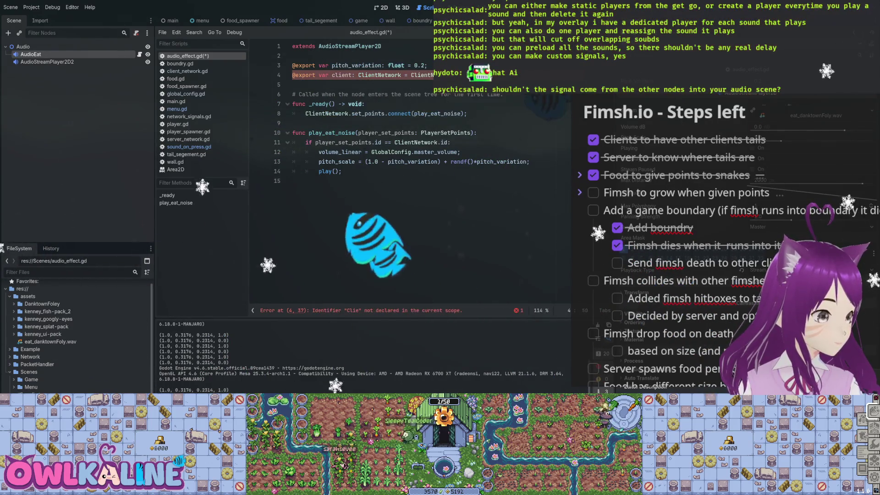
{"action": "type", "text": "entNetwork"}
{"action": "key", "text": "ctrl+s"}
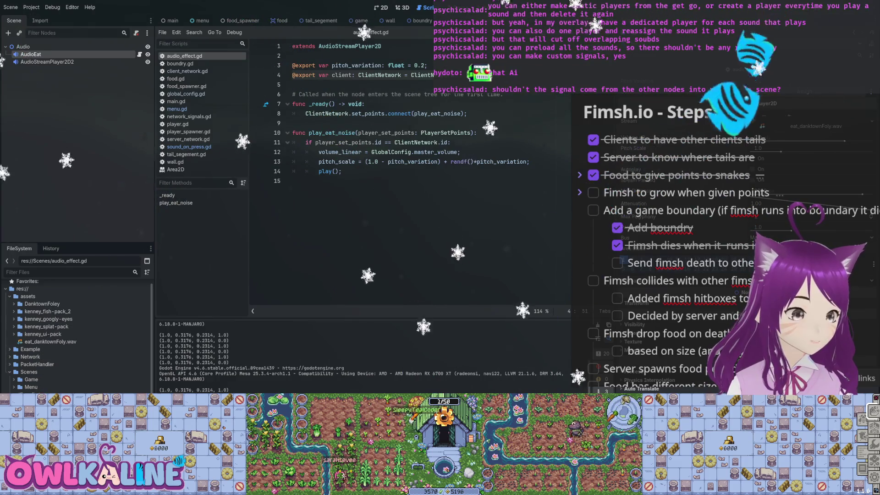
{"action": "left_click", "coordinate": [294, 85]}
{"action": "key", "text": "Up"}
{"action": "key", "text": "End"}
{"action": "key", "text": "shift+Up"}
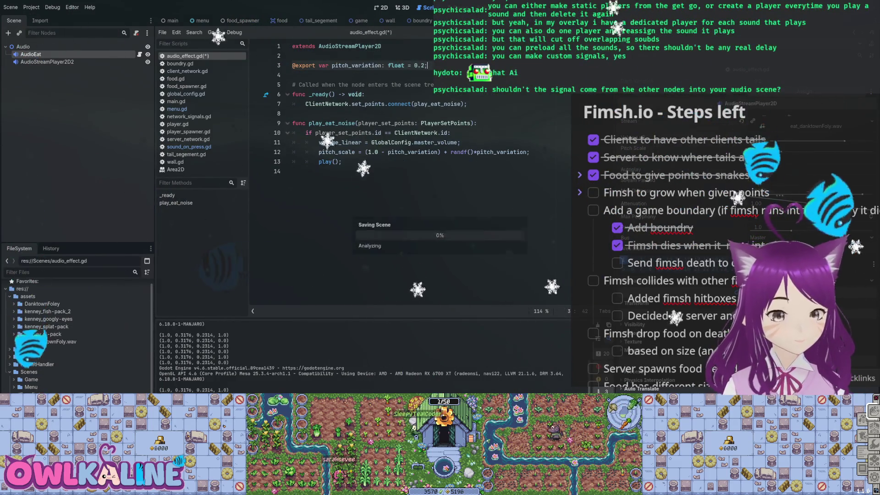
{"action": "key", "text": "BackSpace"}
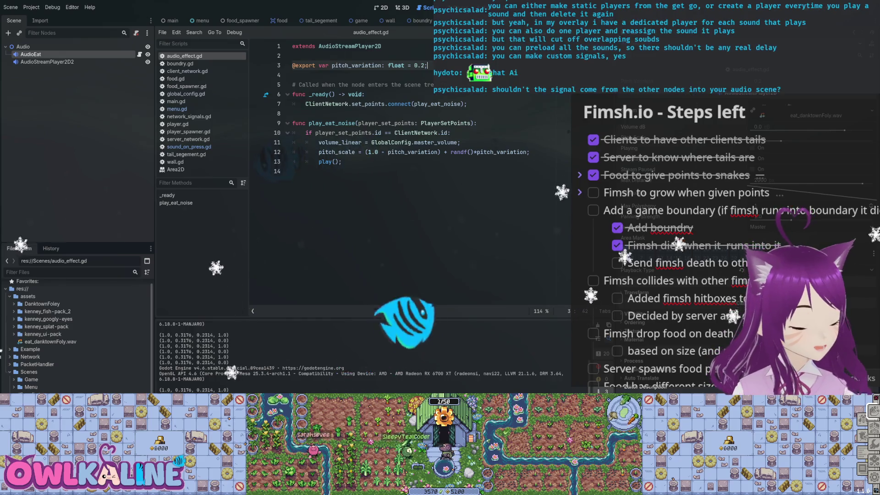
{"action": "key", "text": "Return"}
{"action": "type", "text": "@export var "}
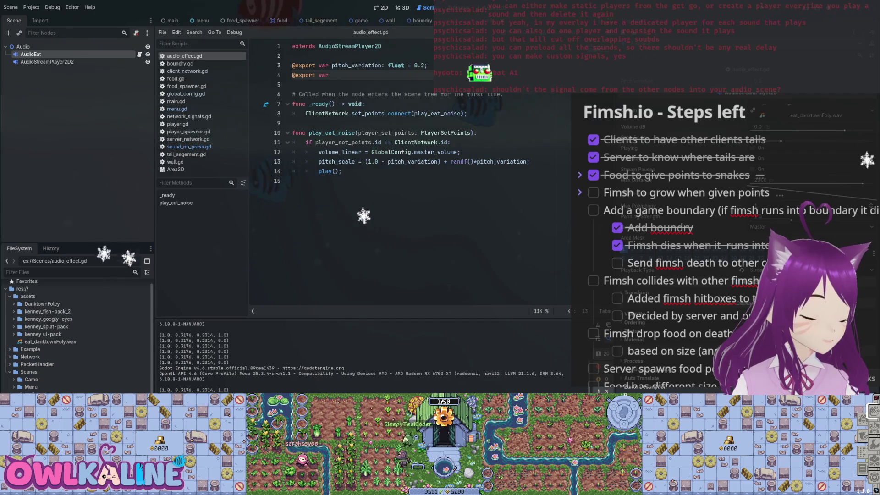
{"action": "type", "text": "eat_"}
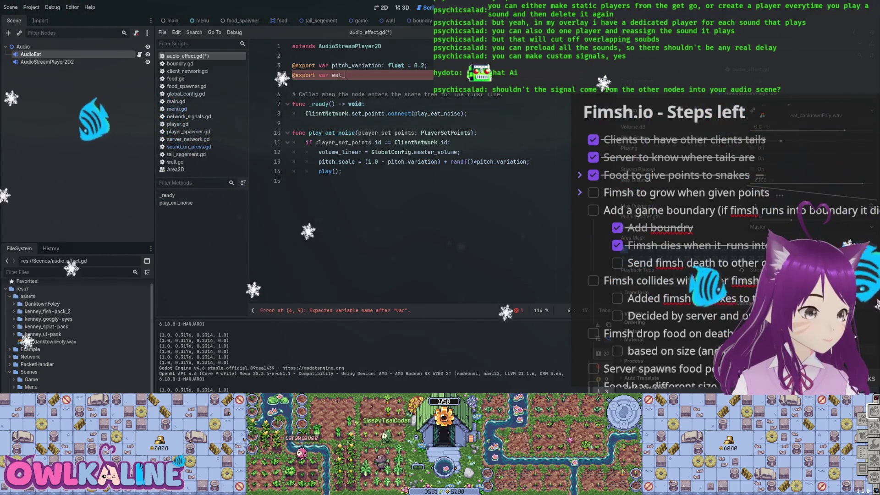
{"action": "type", "text": "signal"}
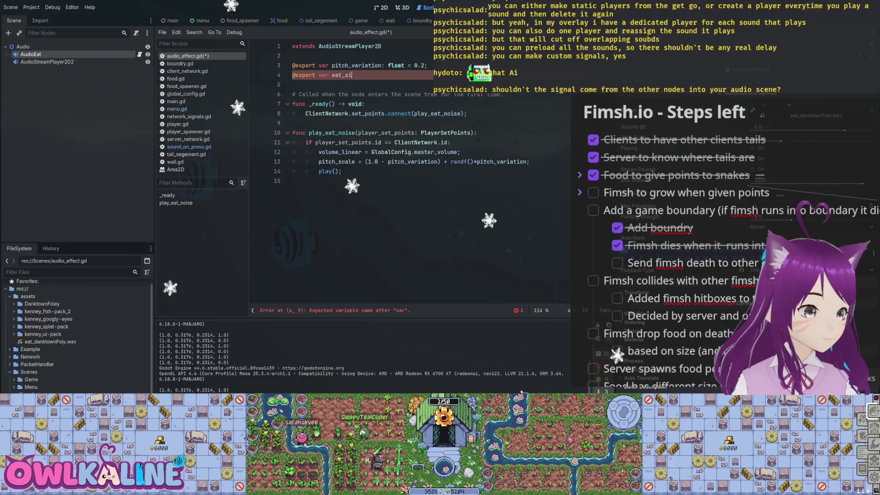
{"action": "type", "text": ": Sign"}
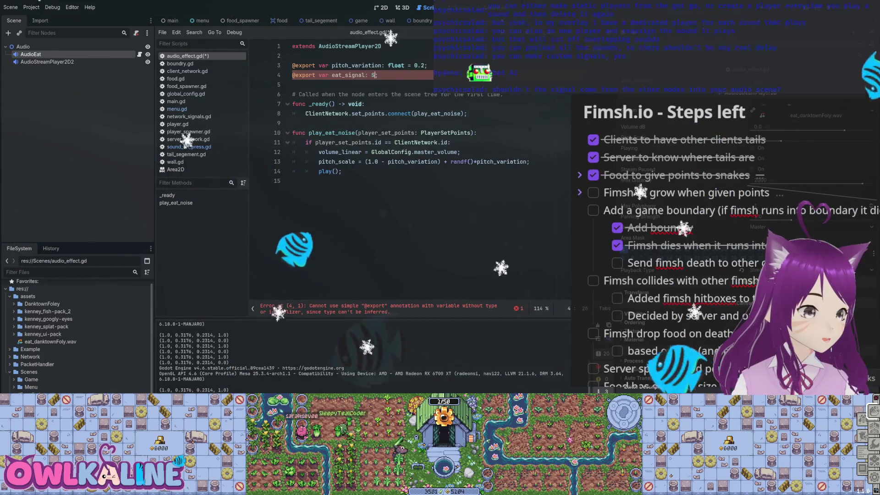
{"action": "type", "text": "al"}
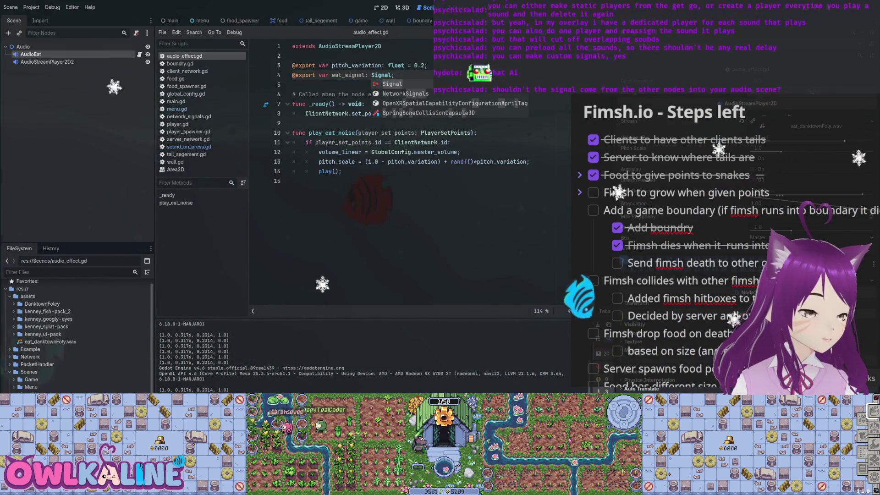
{"action": "type", "text": ";"}
{"action": "key", "text": "ctrl+s"}
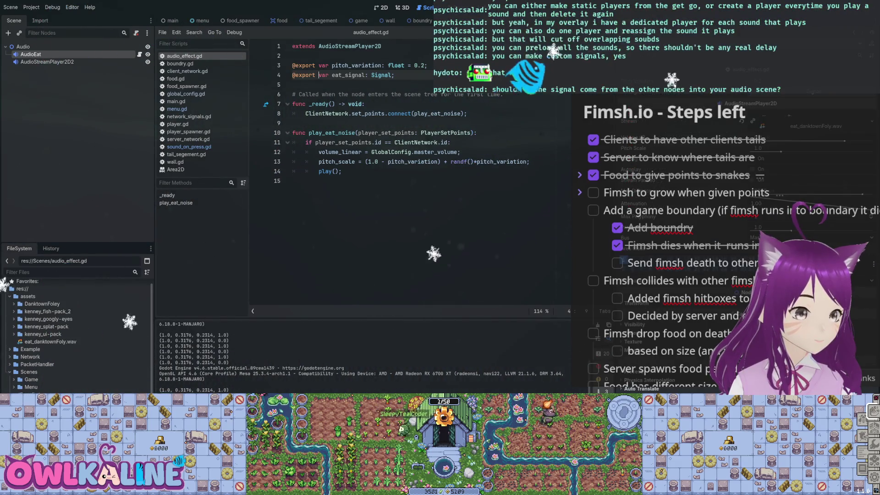
{"action": "type", "text": "Signal"}
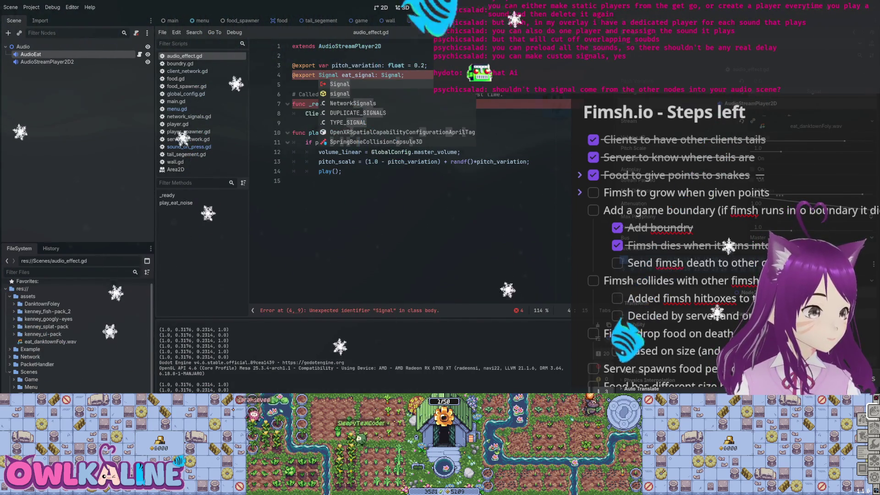
{"action": "left_click", "coordinate": [302, 74]}
{"action": "key", "text": "BackSpace"}
{"action": "key", "text": "BackSpace"}
{"action": "key", "text": "BackSpace"}
{"action": "key", "text": "Delete"}
{"action": "key", "text": "Delete"}
{"action": "key", "text": "Delete"}
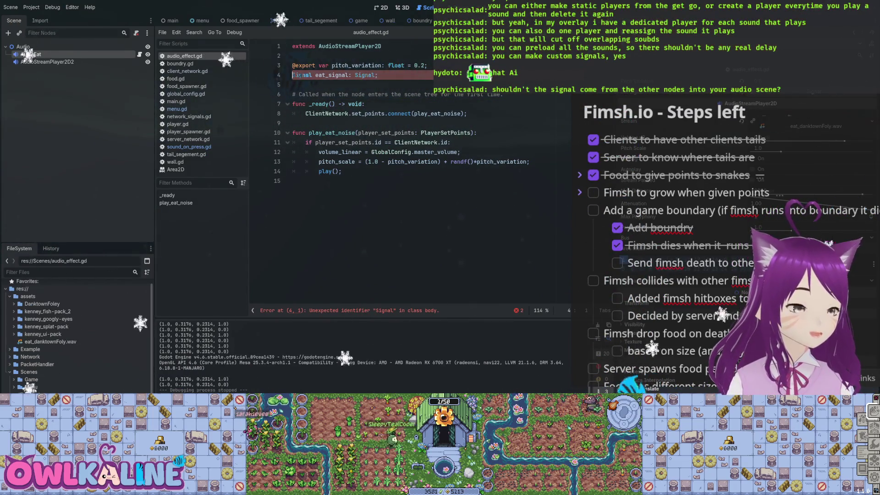
{"action": "left_click", "coordinate": [377, 75]}
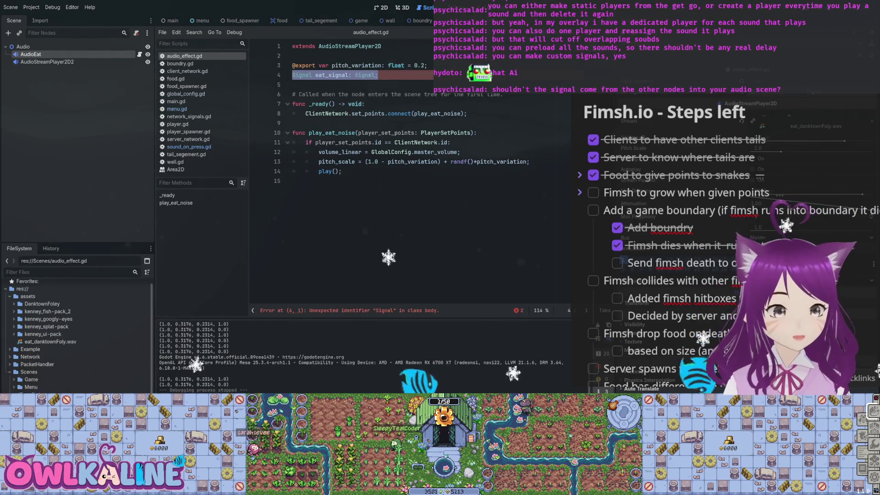
{"action": "key", "text": "BackSpace"}
{"action": "key", "text": "BackSpace"}
{"action": "key", "text": "ctrl+s"}
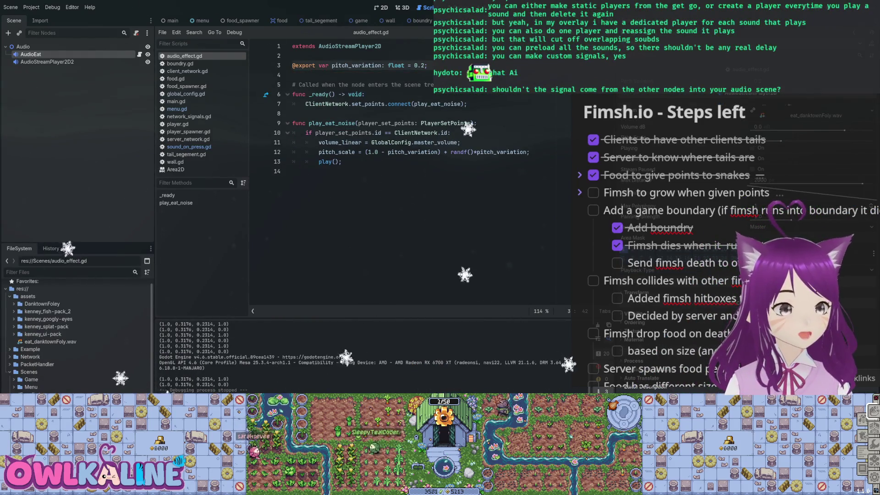
Step: Select the _ready and play_eat_noise code in audio_effect.gd
{"action": "left_click_drag", "start_coordinate": [344, 161], "coordinate": [292, 132]}
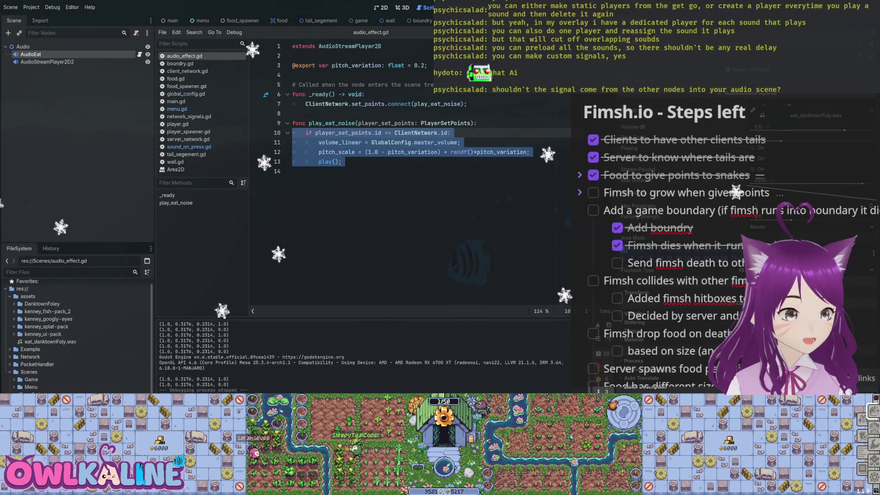
{"action": "left_click_drag", "start_coordinate": [344, 161], "coordinate": [292, 123]}
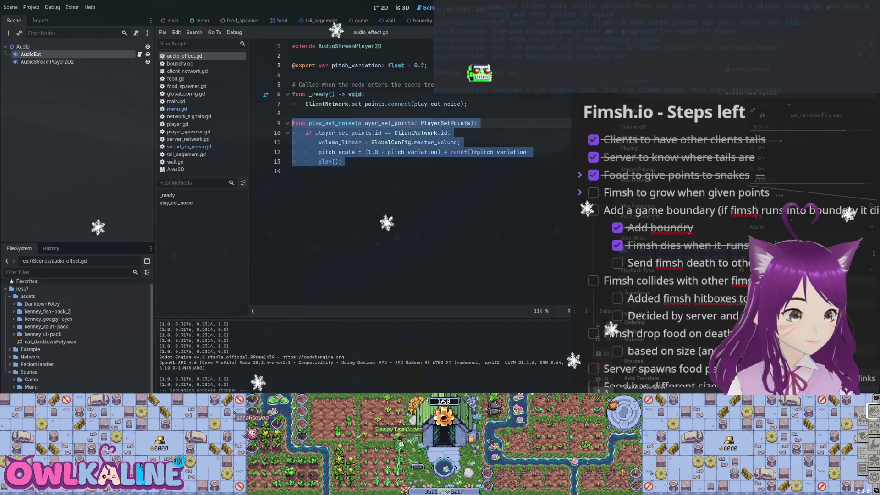
{"action": "key", "text": "shift+Up"}
{"action": "key", "text": "shift+Up"}
{"action": "key", "text": "shift+Up"}
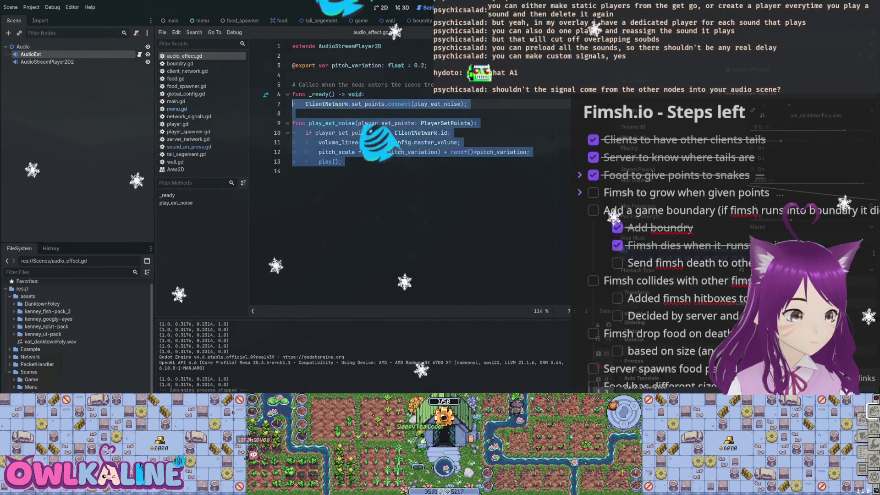
{"action": "left_click", "coordinate": [341, 142], "text": "shift"}
{"action": "left_click", "coordinate": [293, 94], "text": "shift"}
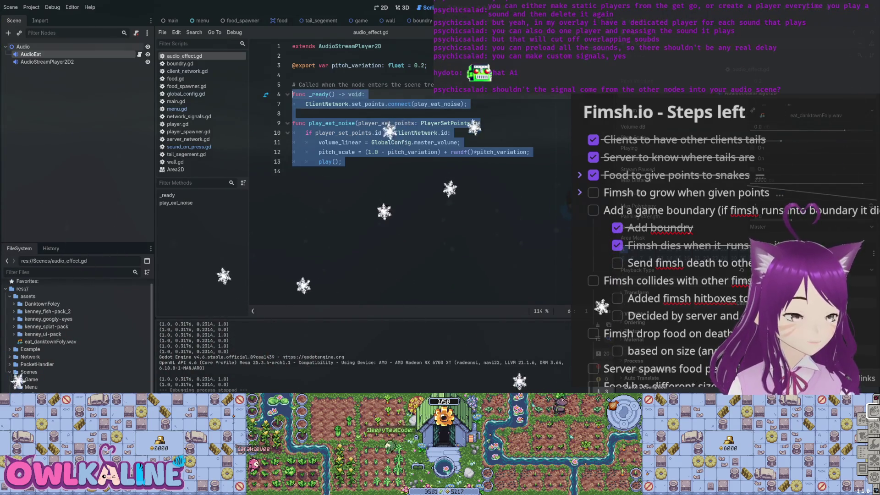
Step: Attach a new audio.gd script with the default Node2D template to the Audio node
{"action": "left_click", "coordinate": [23, 46]}
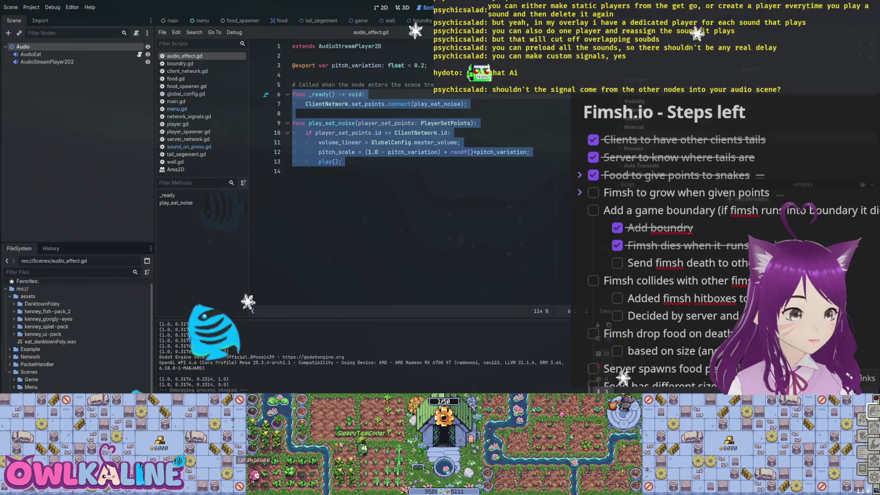
{"action": "key", "text": "Return"}
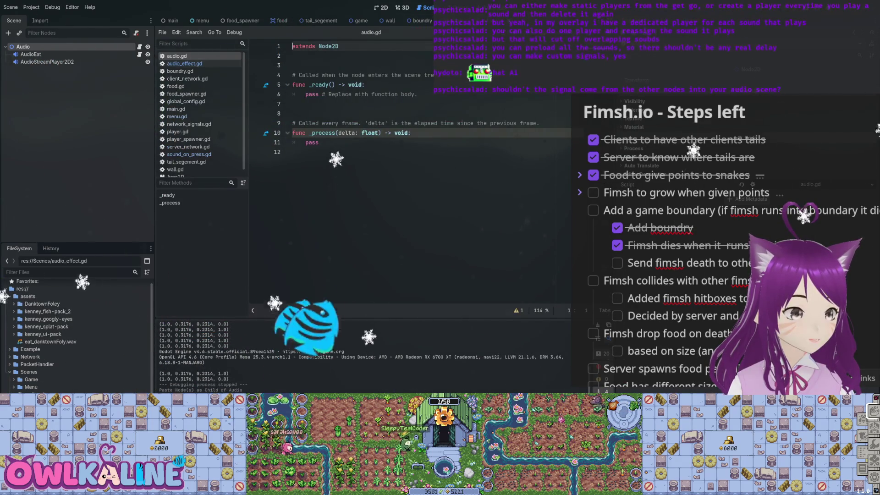
{"action": "left_click", "coordinate": [184, 63]}
Step: Paste the audio_effect.gd code into audio.gd, removing the blank and duplicate extends lines
{"action": "key", "text": "ctrl+shift+Home"}
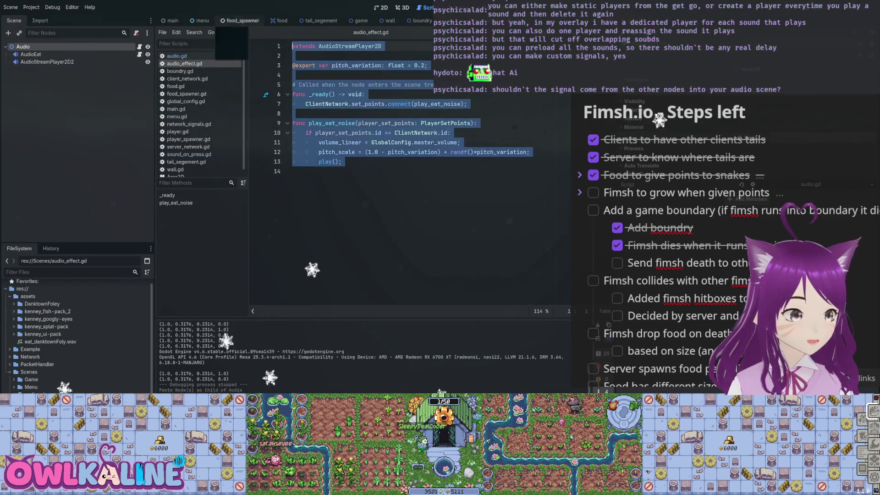
{"action": "key", "text": "alt+Left"}
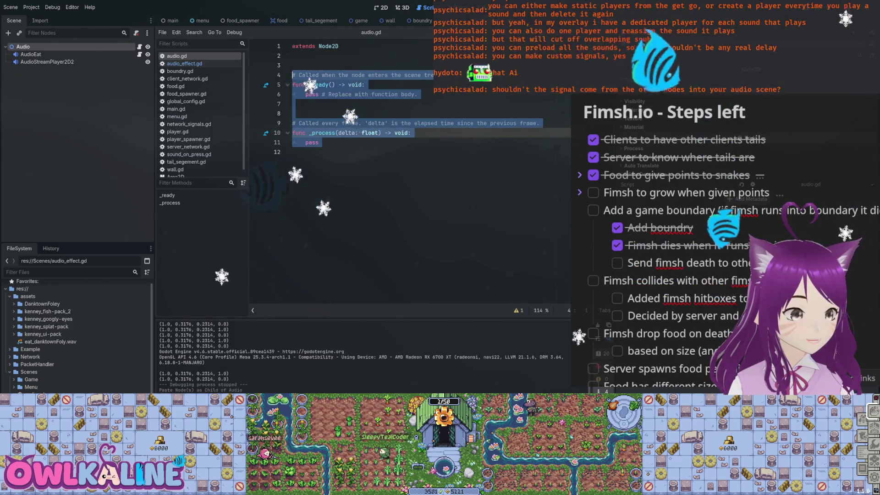
{"action": "type", "text": "extends AudioStreamPlayer2D  @export var pitch_variation: float = 0.2;  # Called when the node enters the scene tree for the first time. func _ready() -> void: \tClientNetwork.set_points.connect(play_eat_noise);  func play_eat_noise(player_set_points: PlayerSetPoints): \tif player_set_points.id == ClientNetwork.id: \t\tvolume_linear = GlobalConfig.master_volume; \t\tpitch_scale = (1.0 - pitch_variation) + randf()*pitch_variation; \t\tplay();"}
{"action": "left_click", "coordinate": [293, 55]}
{"action": "key", "text": "BackSpace"}
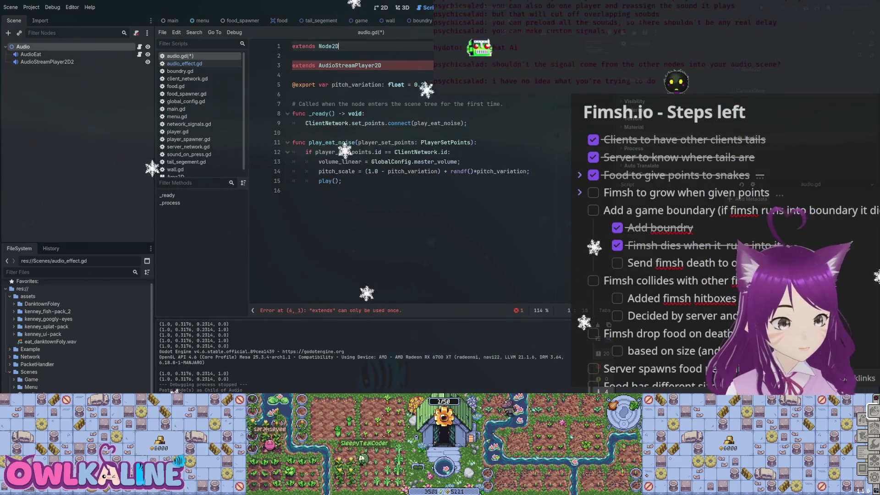
{"action": "key", "text": "End"}
{"action": "key", "text": "shift+Down"}
{"action": "key", "text": "shift+Down"}
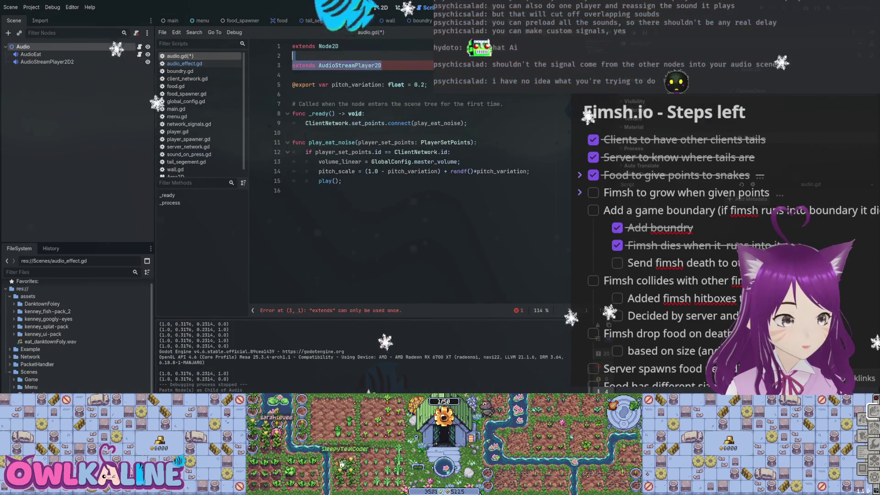
{"action": "key", "text": "Delete"}
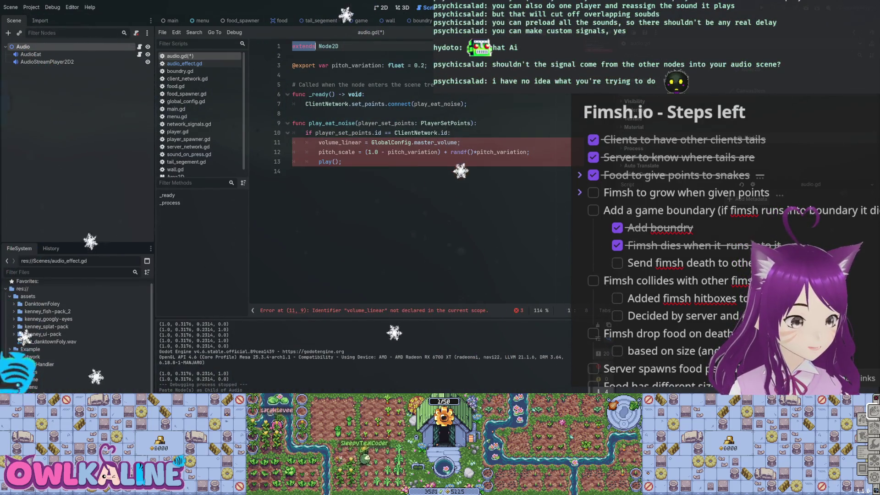
{"action": "left_click", "coordinate": [292, 56]}
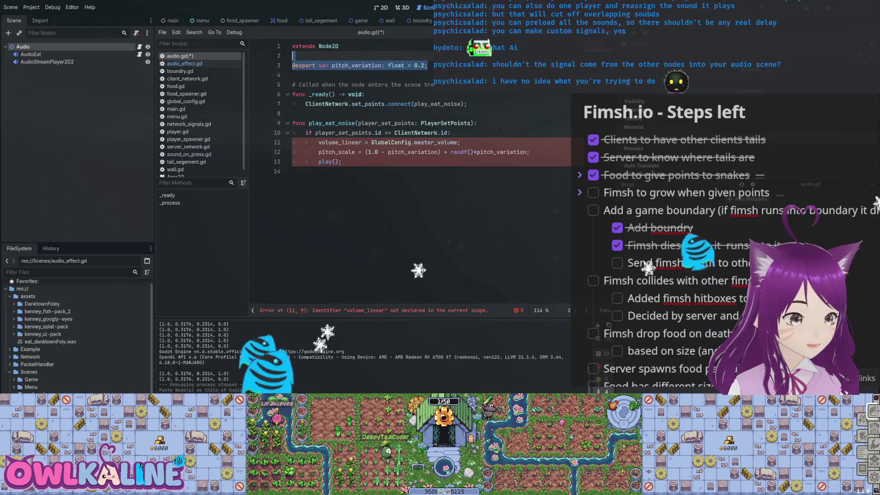
{"action": "left_click", "coordinate": [427, 65]}
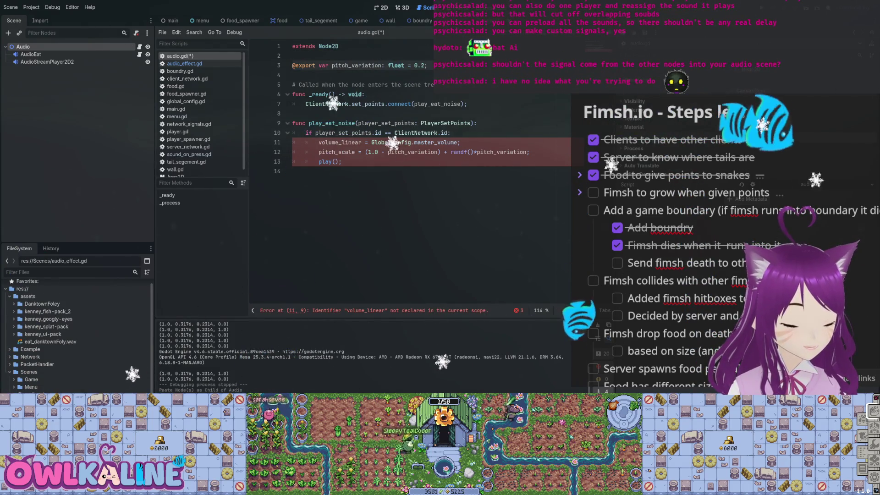
{"action": "key", "text": "shift+Up"}
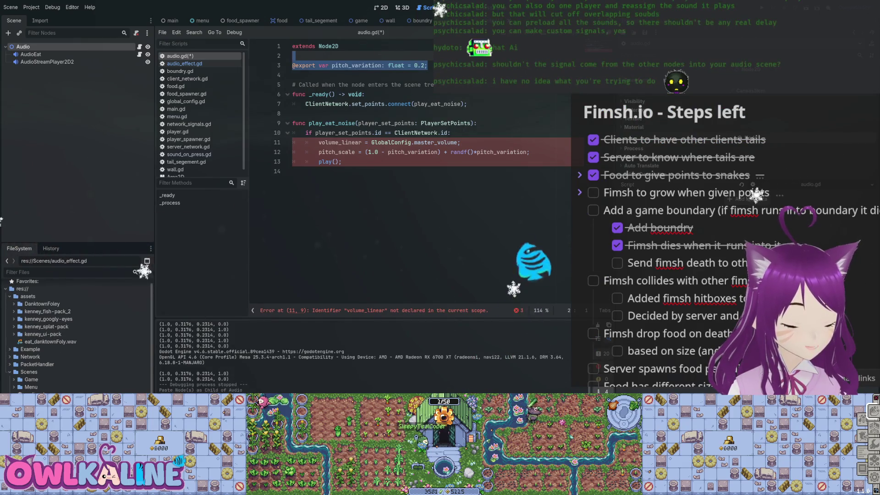
{"action": "left_click", "coordinate": [304, 65]}
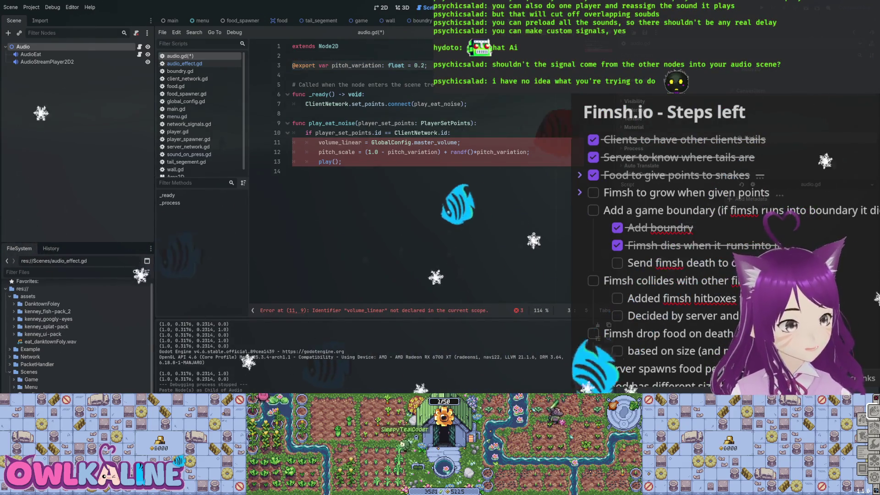
{"action": "left_click", "coordinate": [293, 56]}
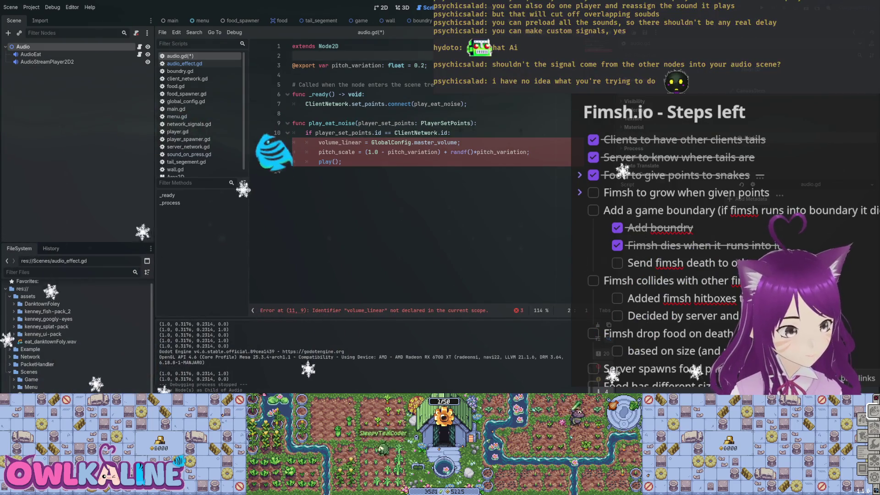
{"action": "left_click", "coordinate": [31, 54]}
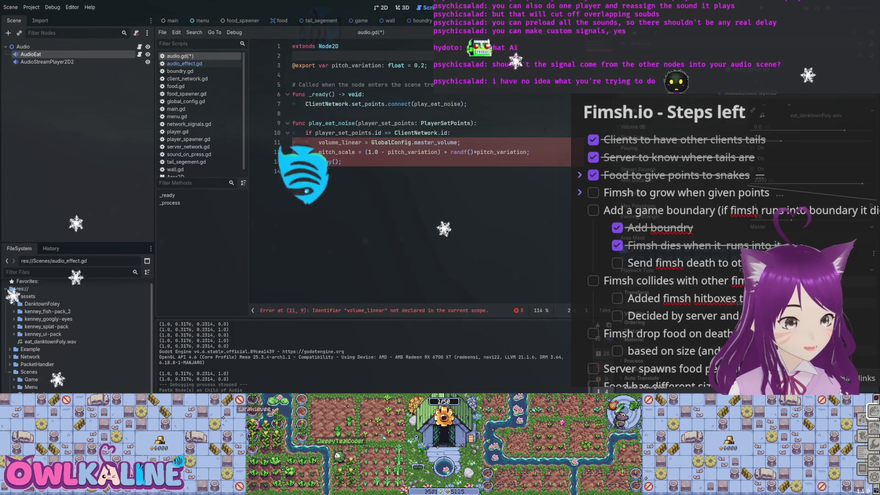
{"action": "left_click", "coordinate": [23, 46]}
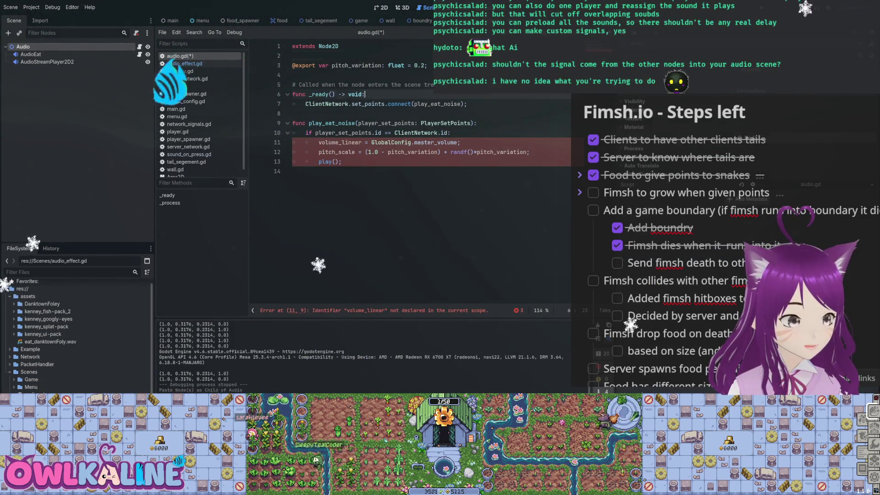
{"action": "left_click_drag", "start_coordinate": [427, 65], "coordinate": [292, 65]}
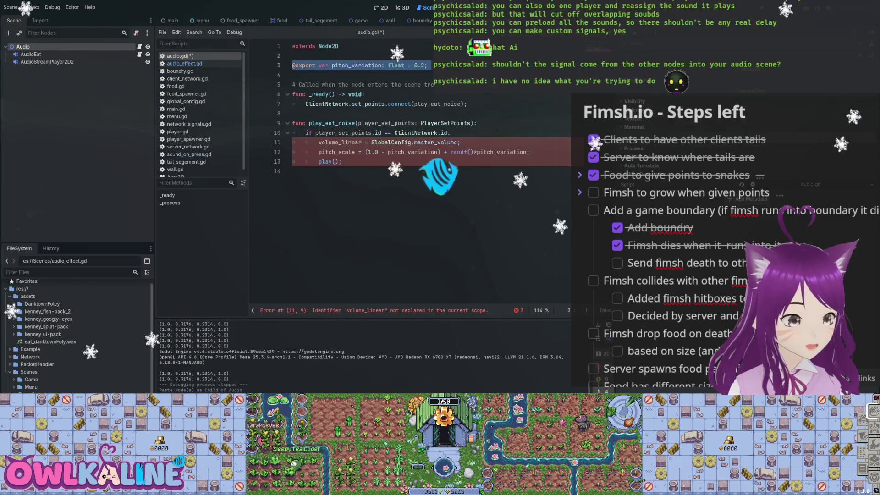
{"action": "key", "text": "ctrl+x"}
{"action": "key", "text": "Return"}
{"action": "left_click", "coordinate": [292, 65]}
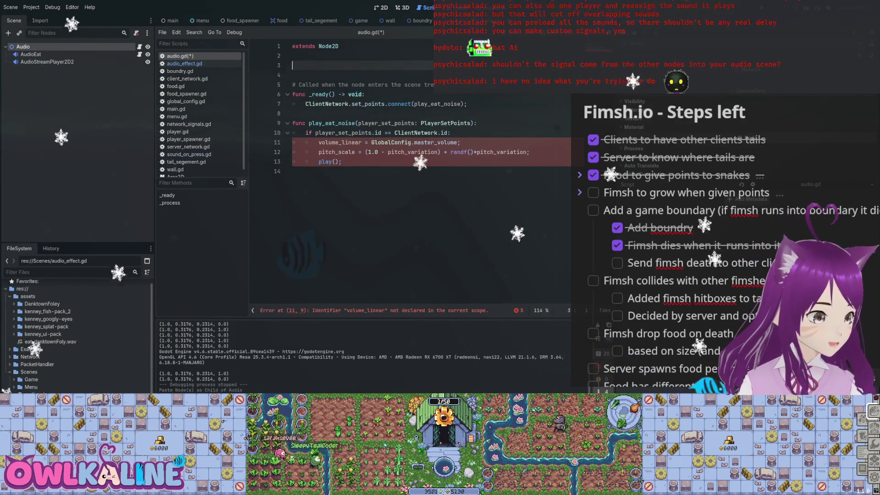
{"action": "type", "text": "export "}
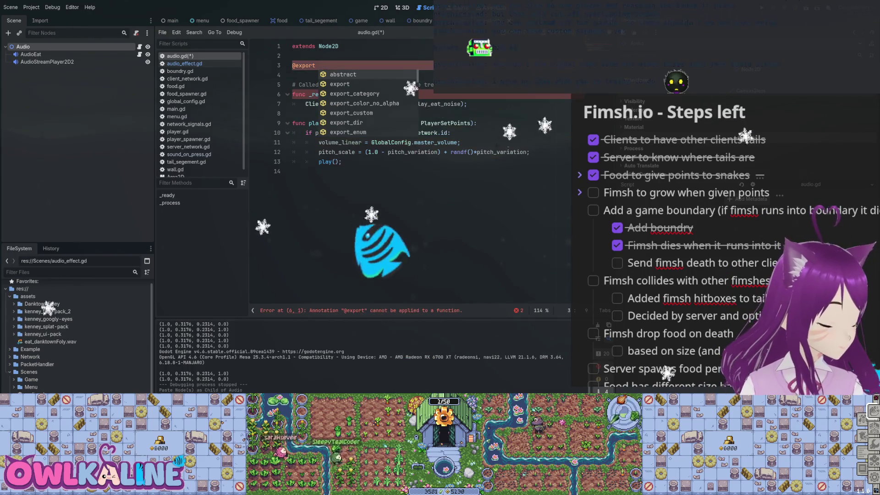
{"action": "type", "text": "var eat: Audio"}
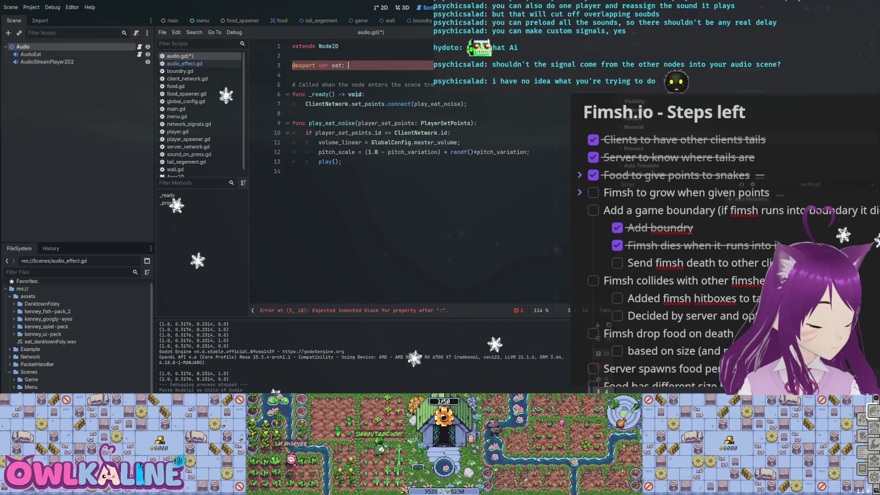
{"action": "type", "text": "Stream"}
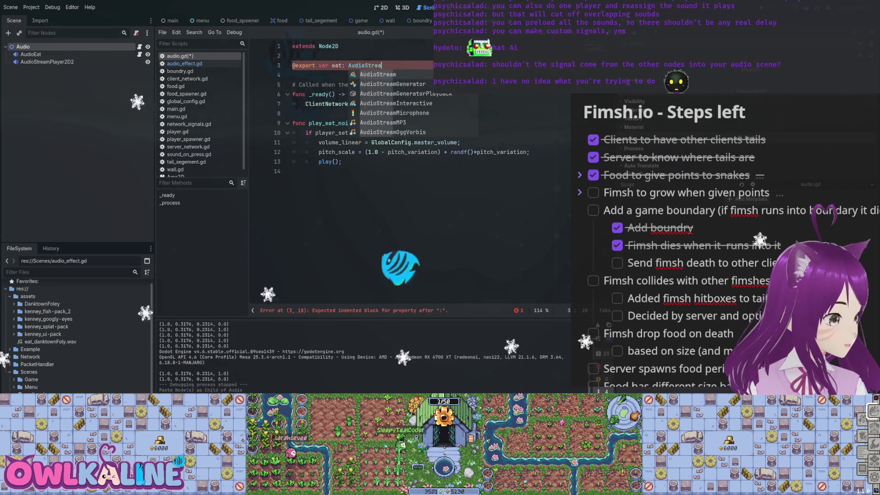
{"action": "key", "text": "ctrl+s"}
{"action": "key", "text": "Down"}
{"action": "key", "text": "Down"}
{"action": "key", "text": "Down"}
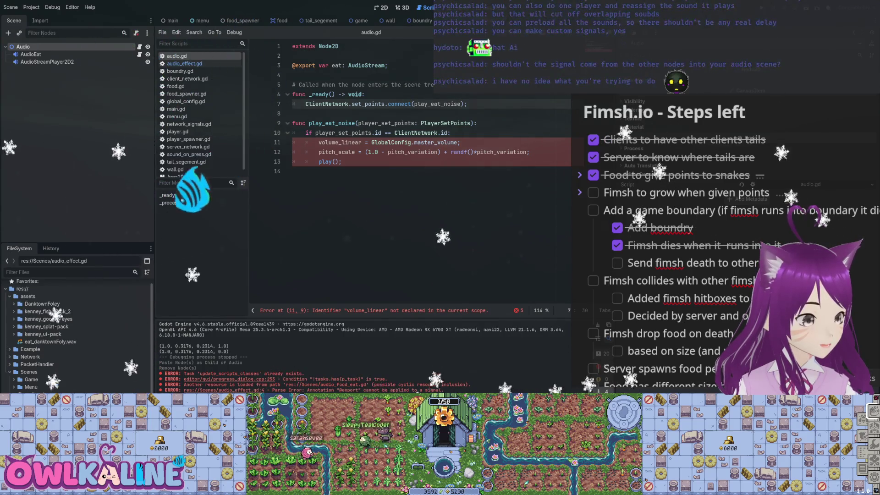
{"action": "key", "text": "Down"}
{"action": "key", "text": "Down"}
{"action": "key", "text": "Down"}
{"action": "key", "text": "ctrl+k"}
{"action": "key", "text": "ctrl+k"}
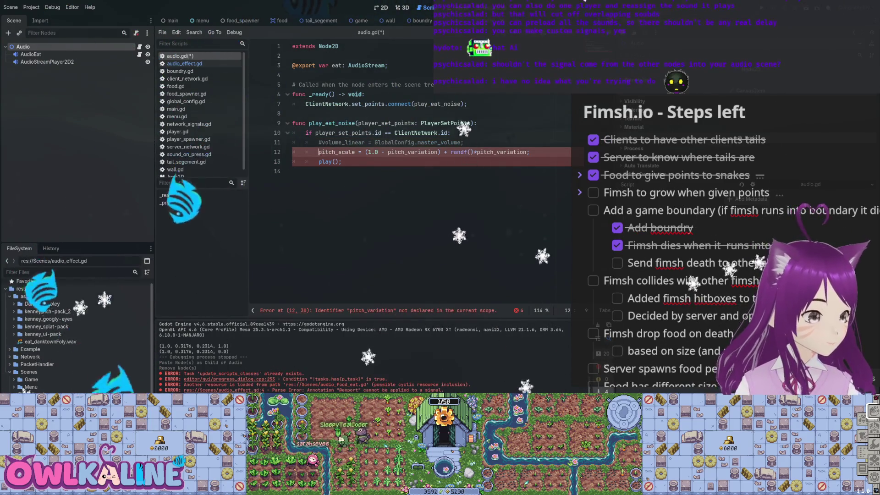
{"action": "key", "text": "shift+Down"}
{"action": "key", "text": "shift+Down"}
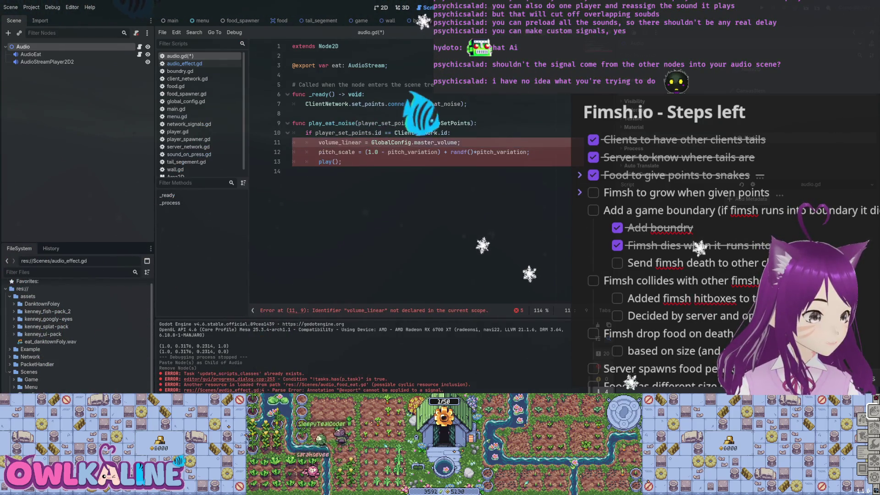
Step: Move the volume, pitch and play lines into a new play_noise(audio_stream: AudioStream) function with corrected indentation
{"action": "key", "text": "shift+End"}
{"action": "key", "text": "ctrl+x"}
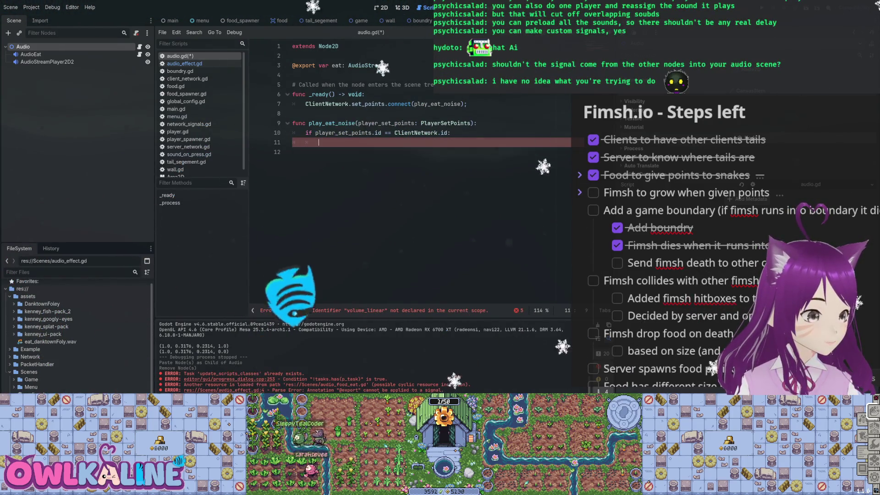
{"action": "type", "text": "unc("}
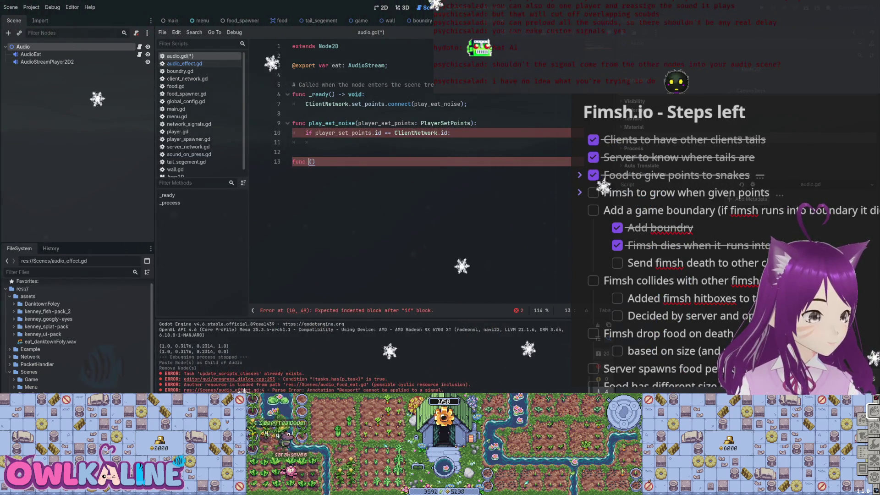
{"action": "type", "text": "audio_stream: AudioStream"}
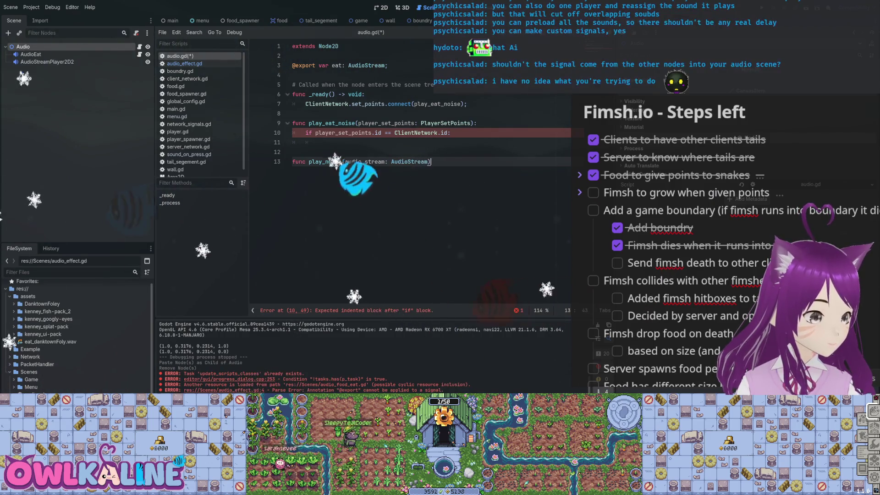
{"action": "key", "text": "Return"}
{"action": "key", "text": "End"}
{"action": "type", "text": ":"}
{"action": "key", "text": "Return"}
{"action": "key", "text": "ctrl+v"}
{"action": "key", "text": "shift+Tab"}
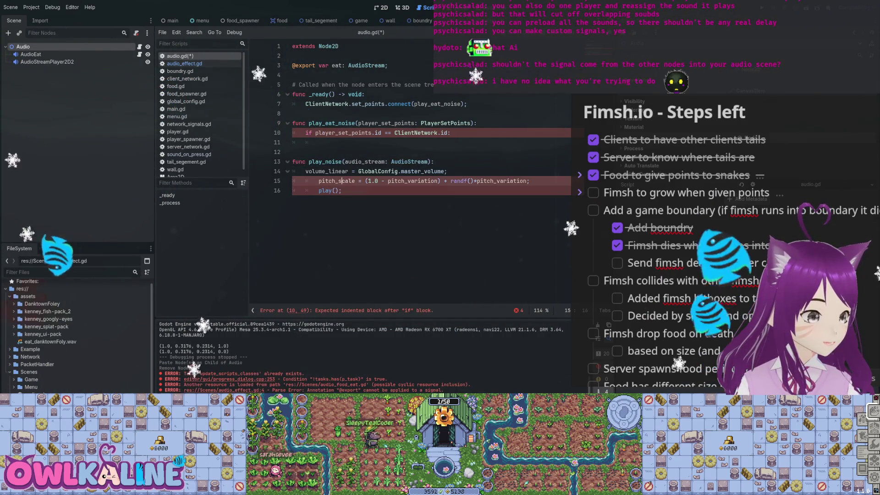
{"action": "key", "text": "Up"}
{"action": "key", "text": "shift+Tab"}
{"action": "key", "text": "Up"}
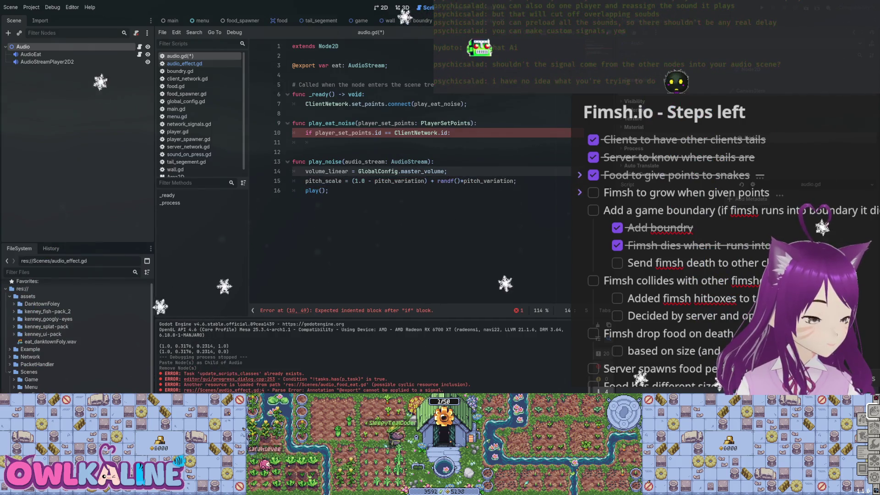
Step: Prefix the volume_linear, pitch_scale and play() lines with 'audio.' and save
{"action": "type", "text": "dio."}
{"action": "key", "text": "Up"}
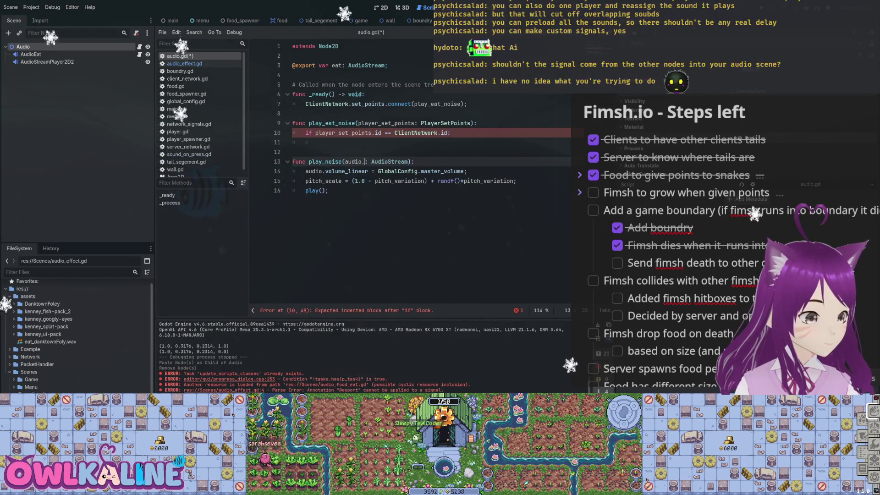
{"action": "left_click", "coordinate": [364, 171]}
{"action": "left_click", "coordinate": [305, 180]}
{"action": "type", "text": "audio."}
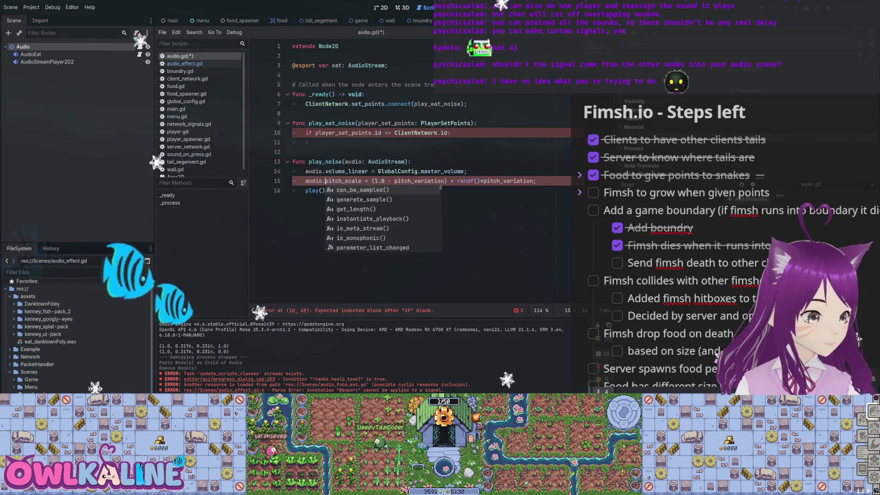
{"action": "left_click", "coordinate": [306, 190]}
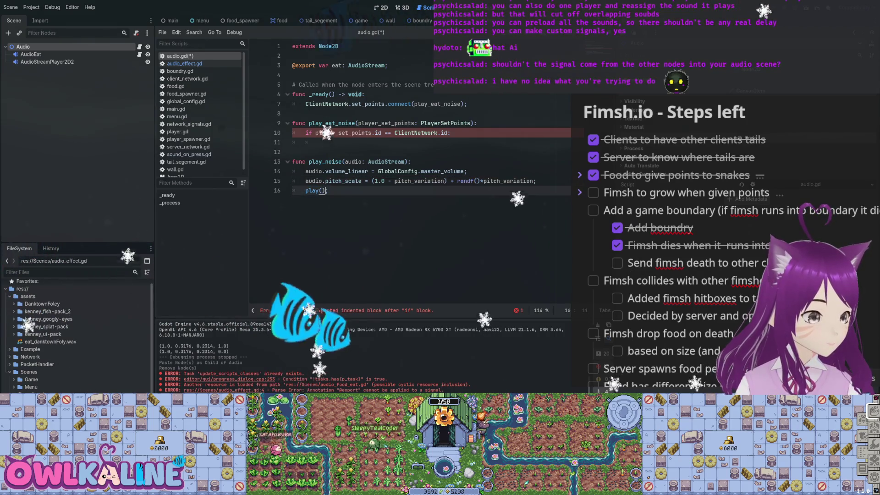
{"action": "type", "text": "audio."}
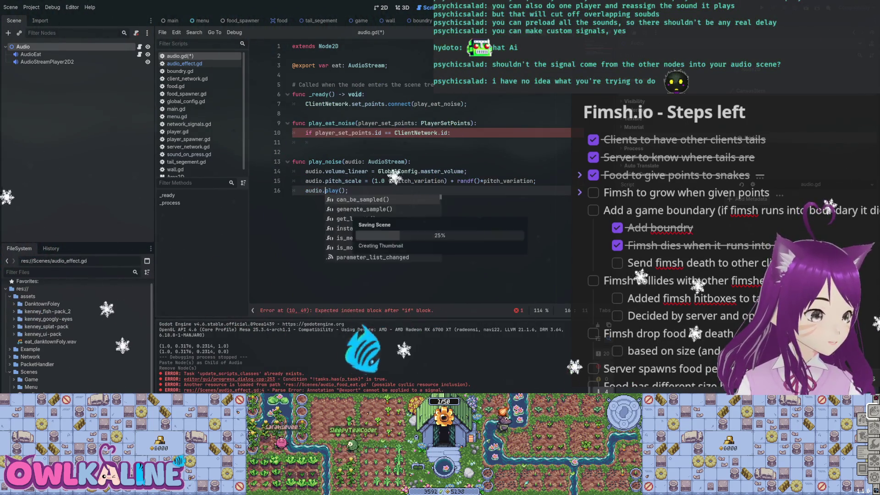
{"action": "key", "text": "ctrl+s"}
{"action": "key", "text": "Up"}
{"action": "key", "text": "Up"}
{"action": "key", "text": "Up"}
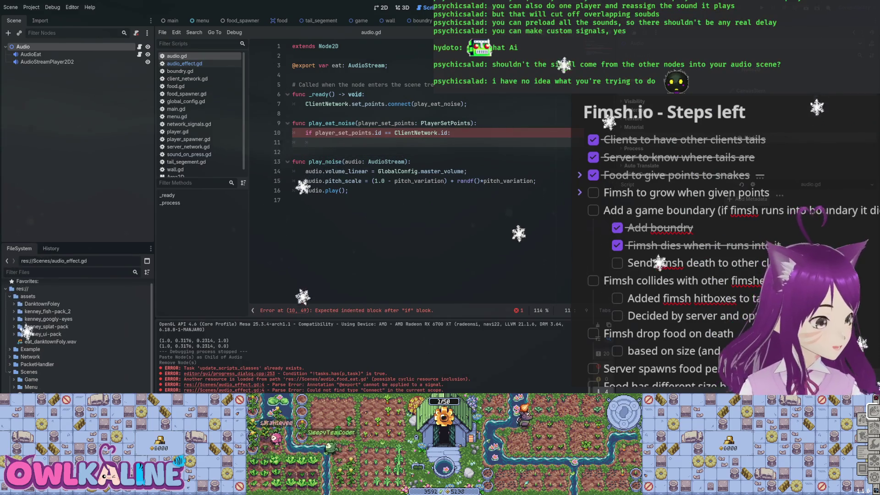
Step: Have play_eat_noise call play_noise(eat) inside its if body
{"action": "type", "text": "lay_nois"}
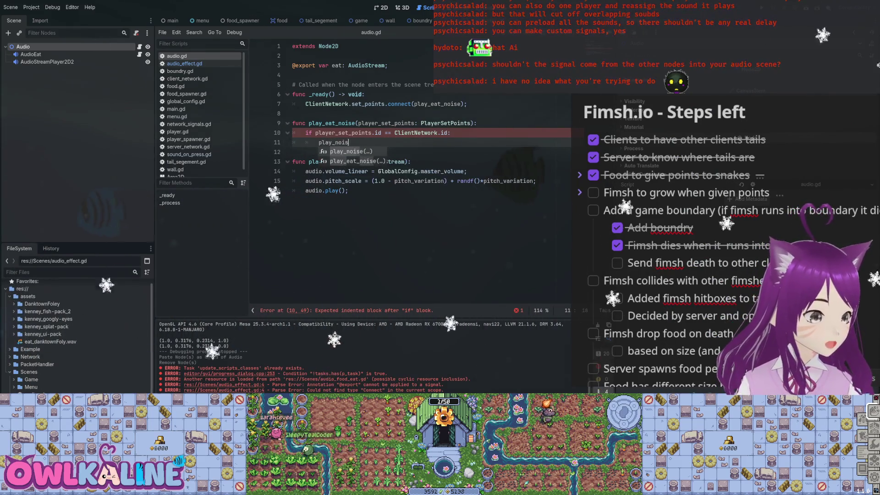
{"action": "key", "text": "Return"}
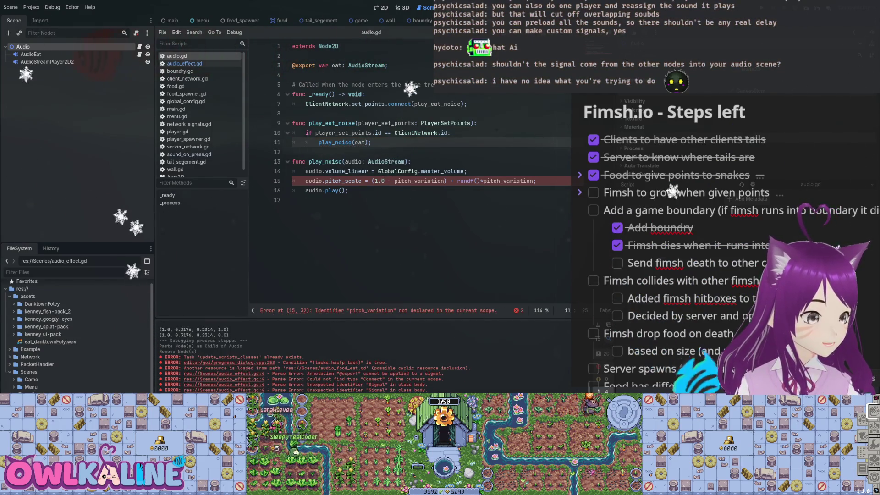
{"action": "key", "text": "Down"}
{"action": "key", "text": "Down"}
{"action": "key", "text": "Down"}
{"action": "key", "text": "Right"}
{"action": "key", "text": "Right"}
{"action": "key", "text": "Right"}
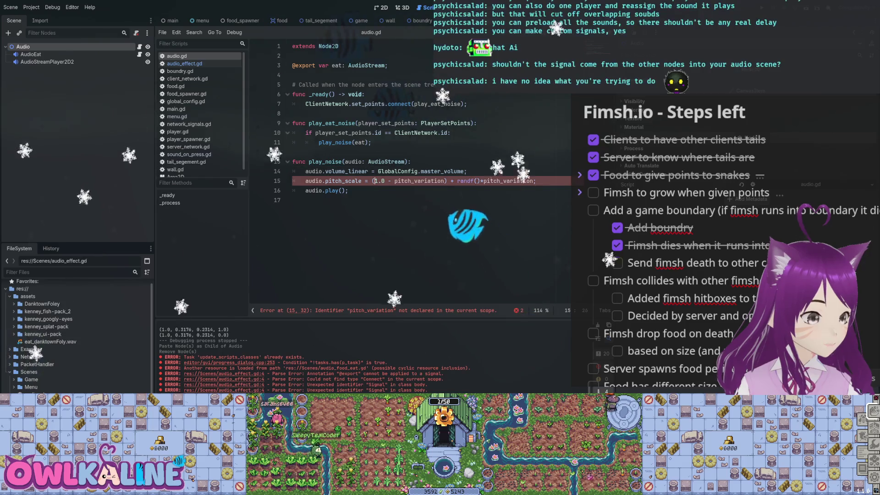
Step: Prefix both line-15 pitch_variation references with audio., save the script, and select AudioEat
{"action": "type", "text": "audio."}
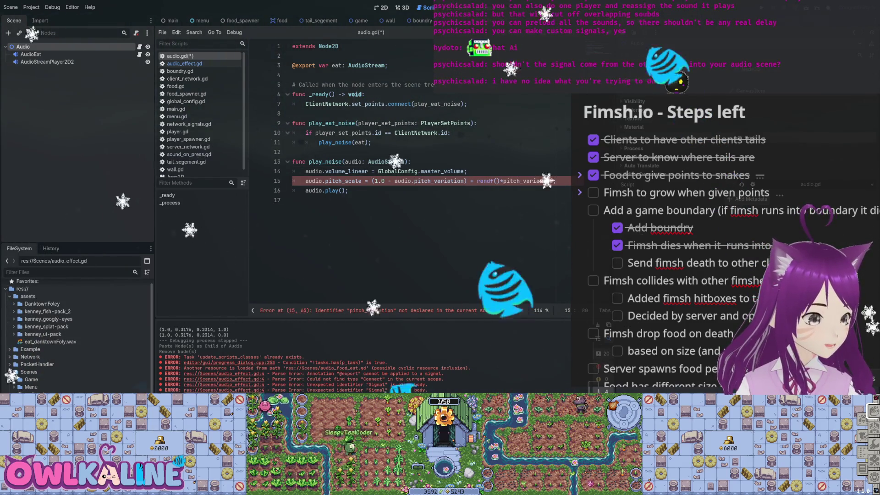
{"action": "left_click", "coordinate": [501, 181]}
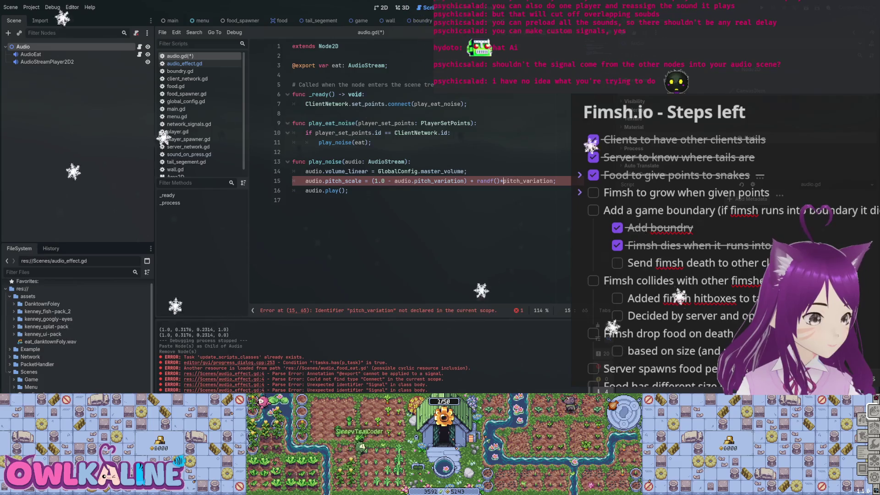
{"action": "type", "text": "io."}
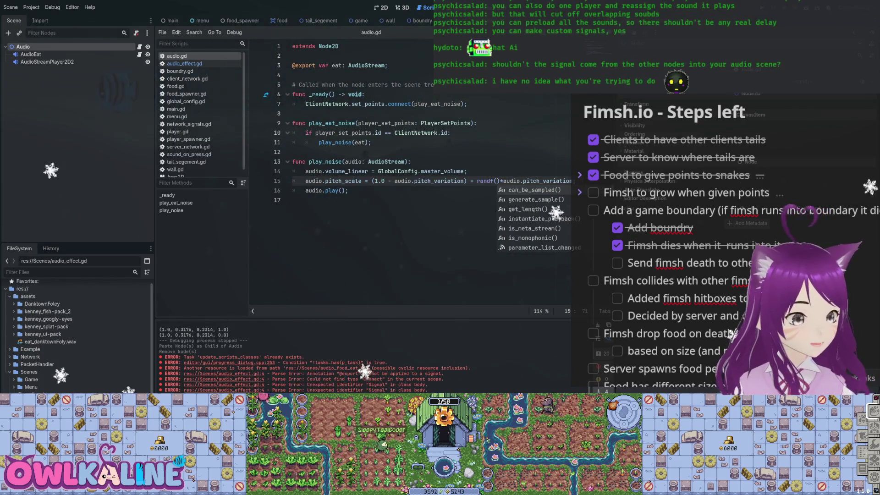
{"action": "key", "text": "ctrl+s"}
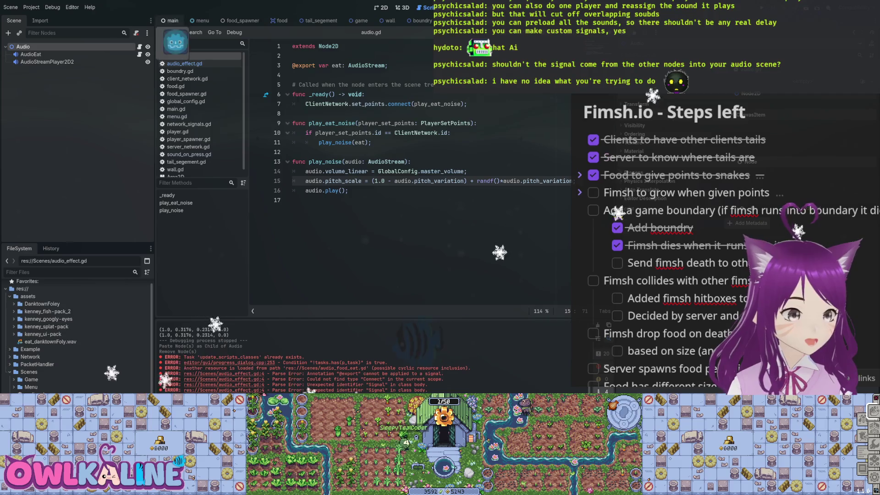
{"action": "left_click", "coordinate": [30, 54]}
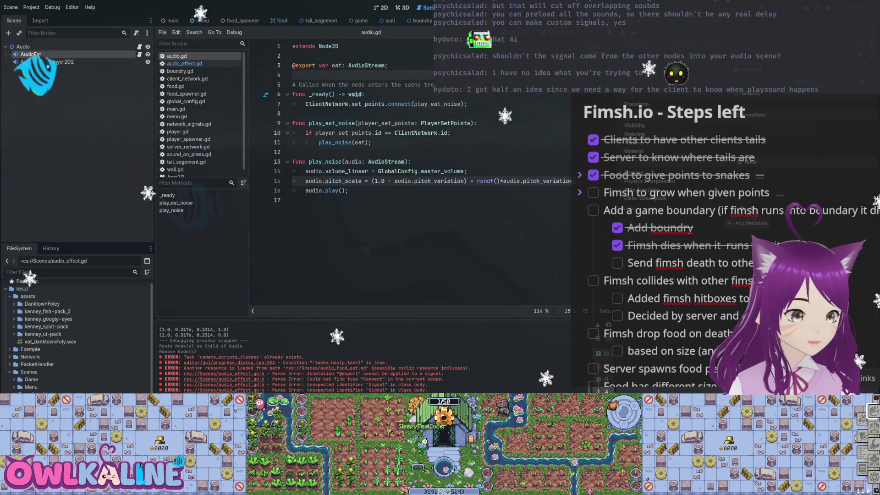
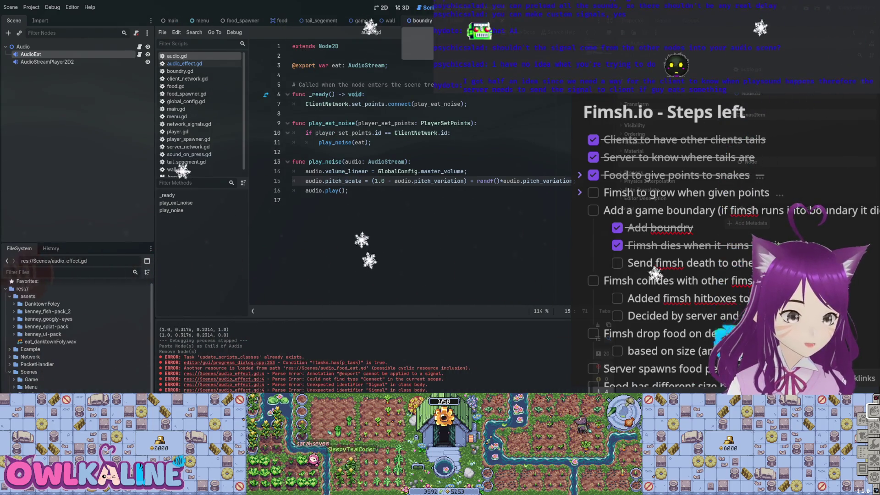
Step: Retype the eat export in audio.gd as AudioStreamPlayback and save the script
{"action": "left_click", "coordinate": [200, 20]}
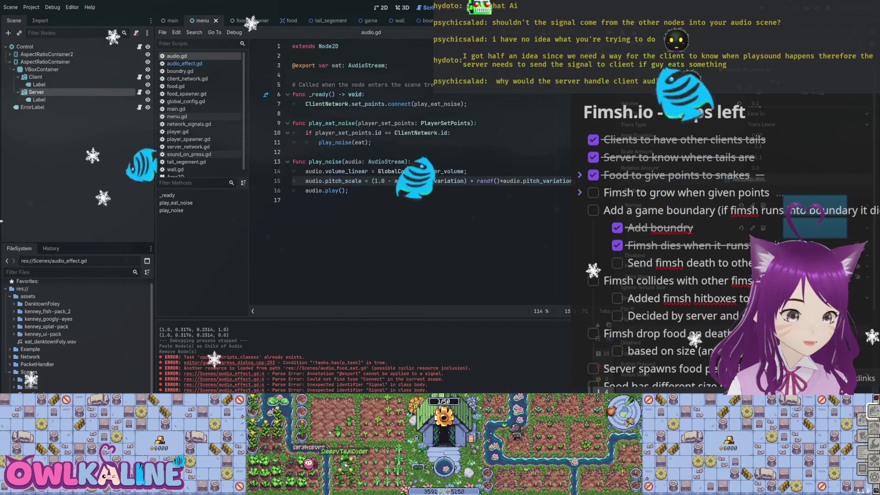
{"action": "left_click", "coordinate": [458, 20]}
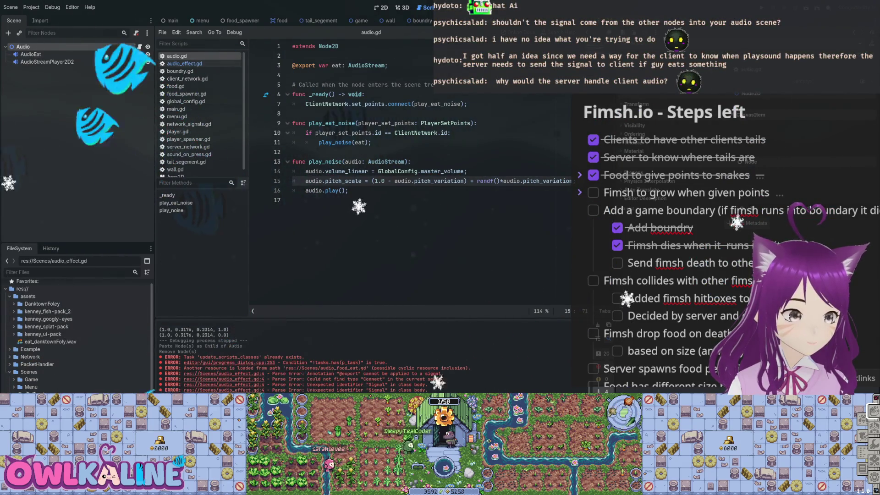
{"action": "double_click", "coordinate": [367, 66]}
{"action": "type", "text": "Aud"}
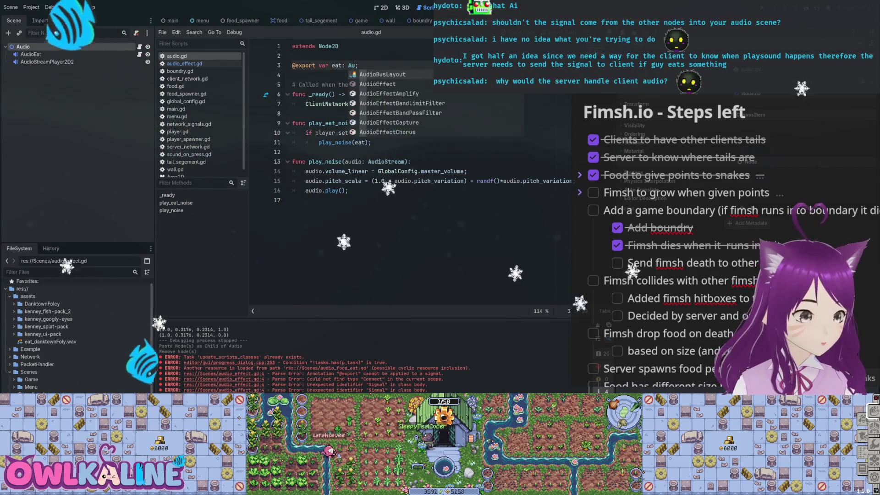
{"action": "type", "text": "ioPlay"}
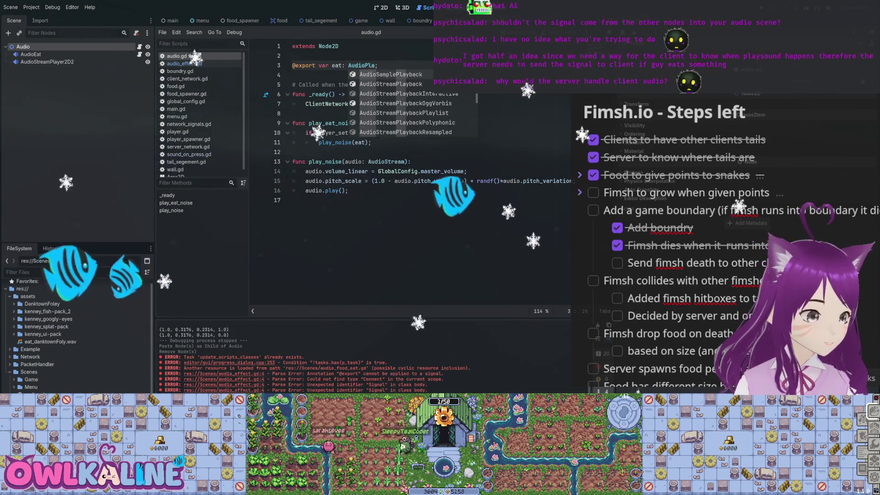
{"action": "key", "text": "Down"}
{"action": "key", "text": "Return"}
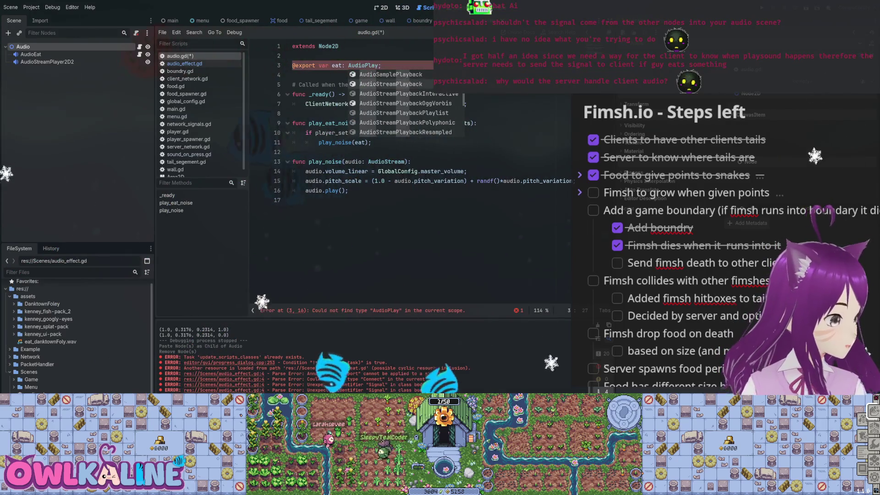
{"action": "key", "text": "ctrl+s"}
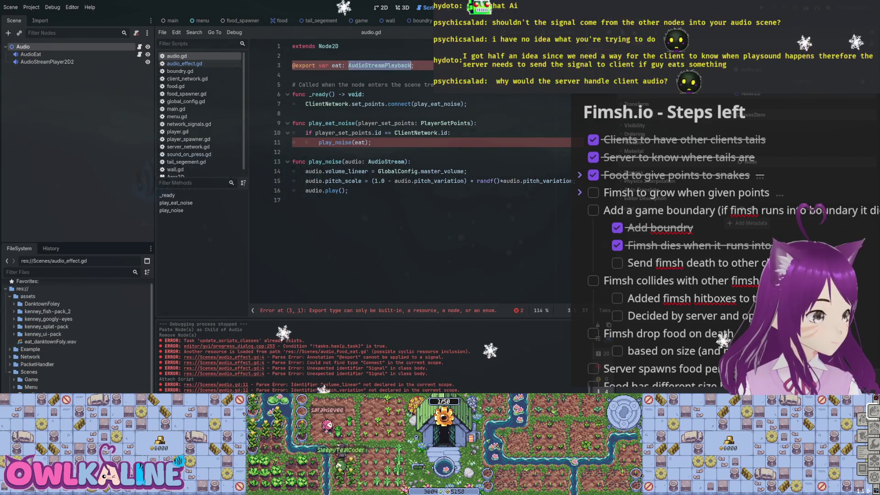
Step: Paste the AudioStreamPlayback type into the play_noise parameter, save, and inspect the AudioEat node
{"action": "key", "text": "ctrl+c"}
{"action": "double_click", "coordinate": [385, 161]}
{"action": "key", "text": "ctrl+v"}
{"action": "key", "text": "ctrl+s"}
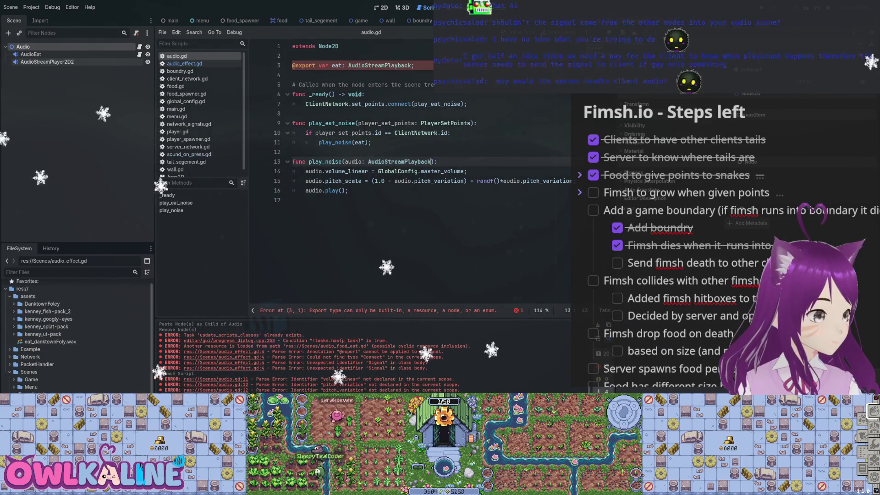
{"action": "left_click", "coordinate": [31, 54]}
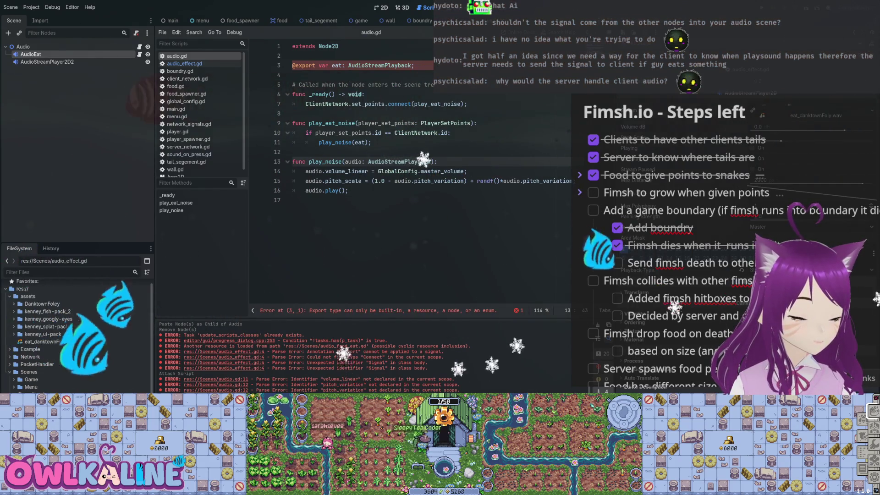
{"action": "left_click", "coordinate": [23, 46]}
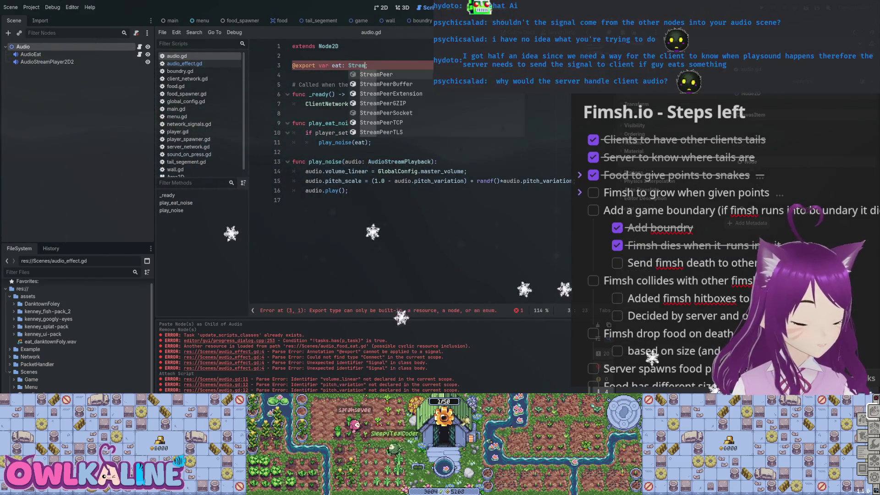
Step: Save audio.gd and inspect the AudioEat node's properties
{"action": "left_click", "coordinate": [386, 161]}
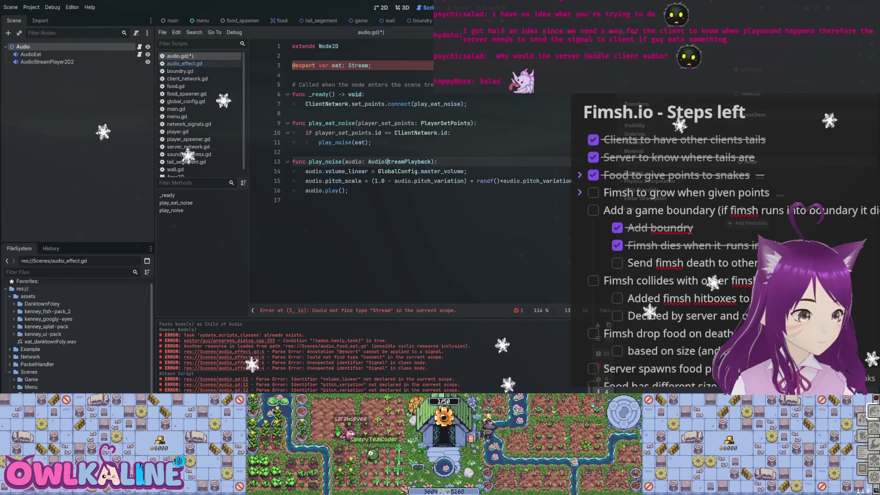
{"action": "key", "text": "ctrl+s"}
{"action": "key", "text": "Up"}
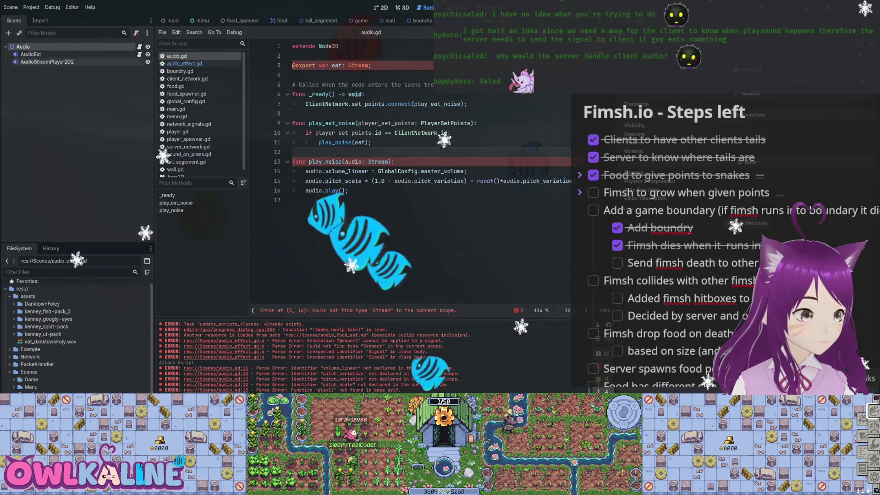
{"action": "left_click", "coordinate": [31, 54]}
{"action": "left_click", "coordinate": [31, 54]}
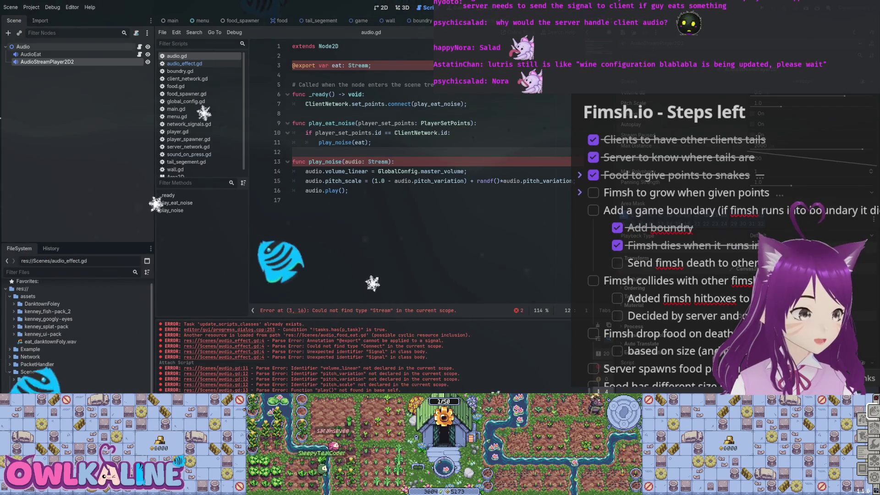
Step: Retype the eat export and play_noise parameter as AudioStreamPlayer2D via autocomplete
{"action": "left_click", "coordinate": [320, 75]}
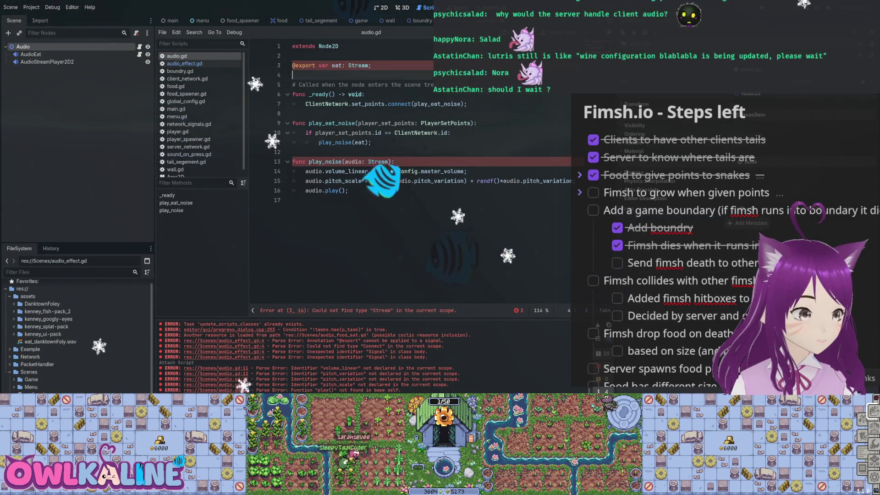
{"action": "type", "text": "udioStre"}
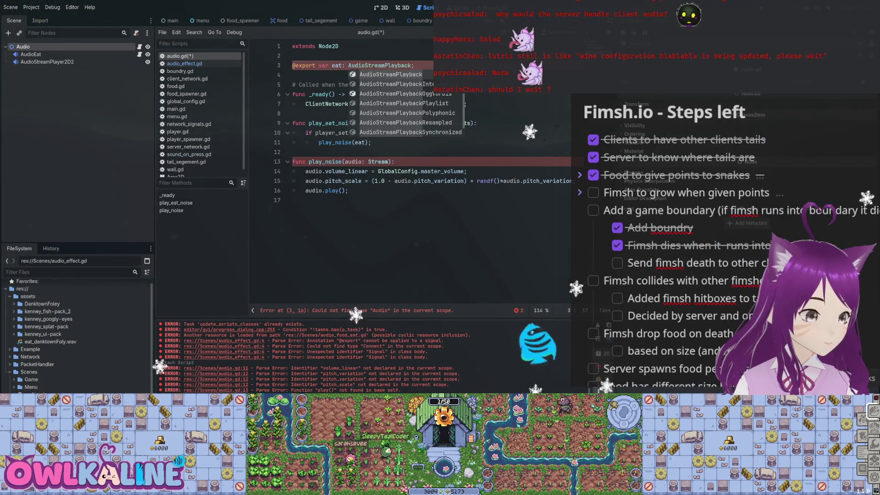
{"action": "key", "text": "BackSpace"}
{"action": "key", "text": "BackSpace"}
{"action": "key", "text": "BackSpace"}
{"action": "type", "text": "er2"}
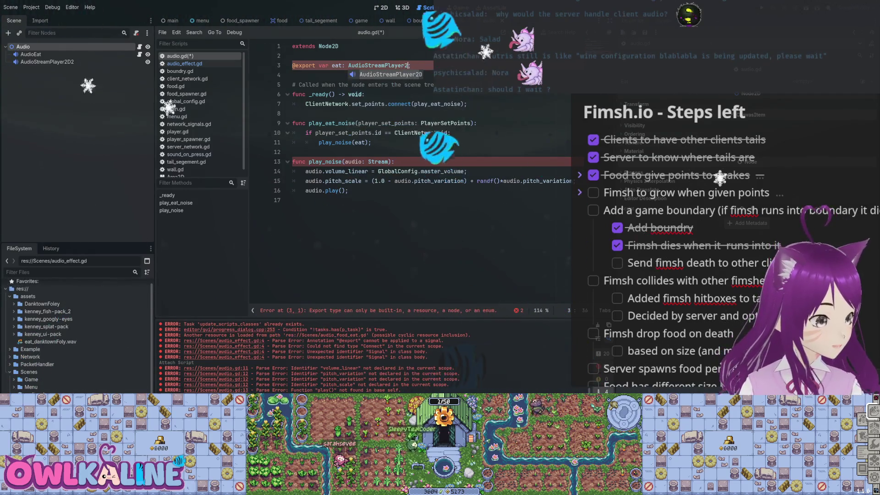
{"action": "key", "text": "Return"}
{"action": "key", "text": "ctrl+a"}
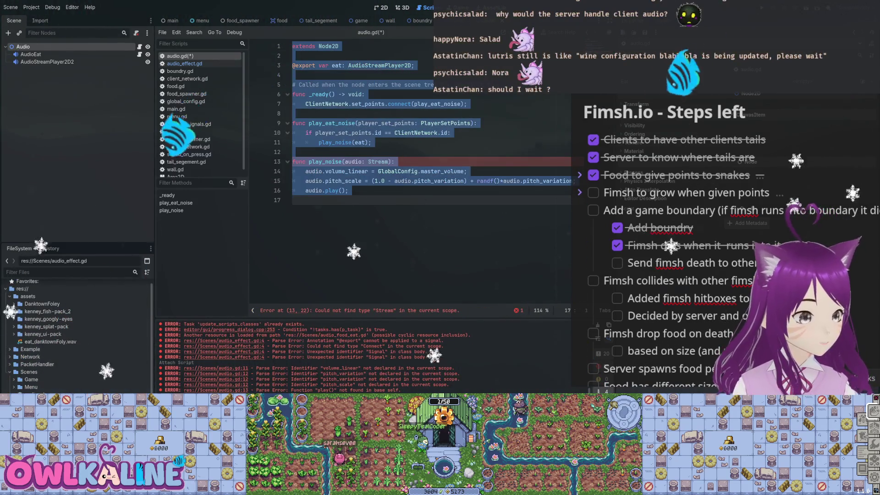
{"action": "left_click", "coordinate": [372, 161]}
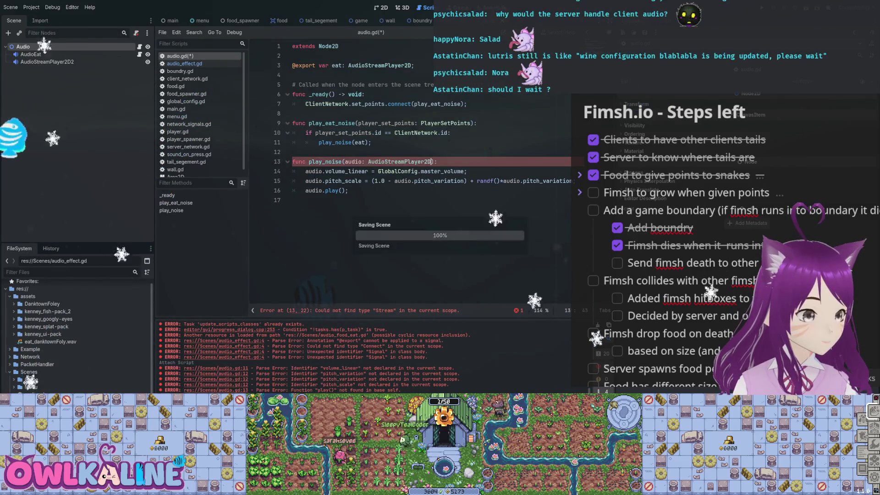
{"action": "left_click", "coordinate": [292, 152]}
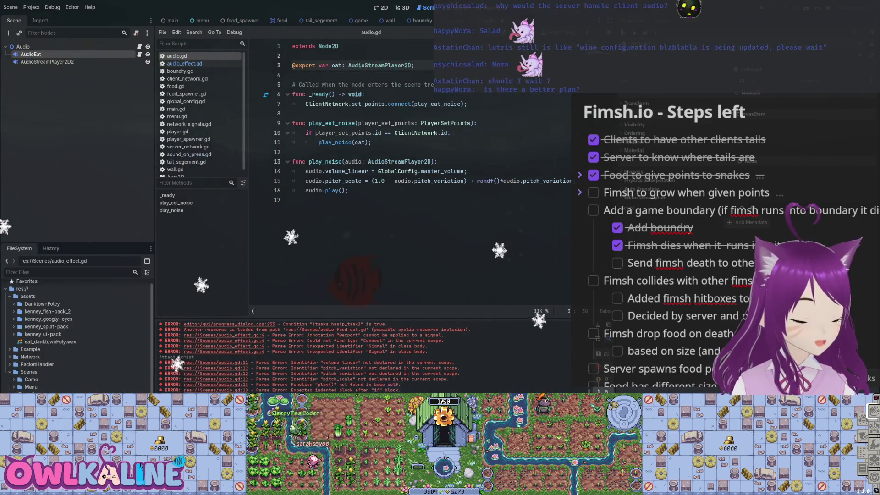
{"action": "key", "text": "Return"}
{"action": "type", "text": "@export var die"}
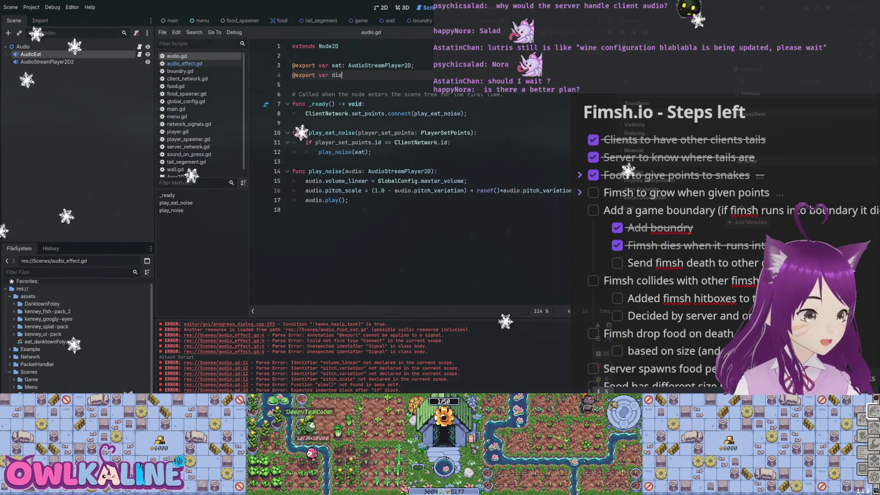
{"action": "type", "text": ": AudioStreamPlayer2D;"}
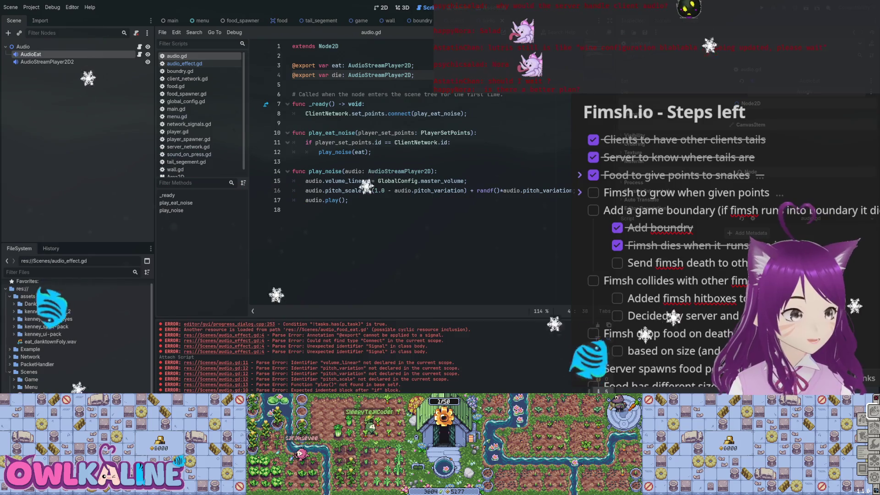
{"action": "left_click", "coordinate": [47, 62]}
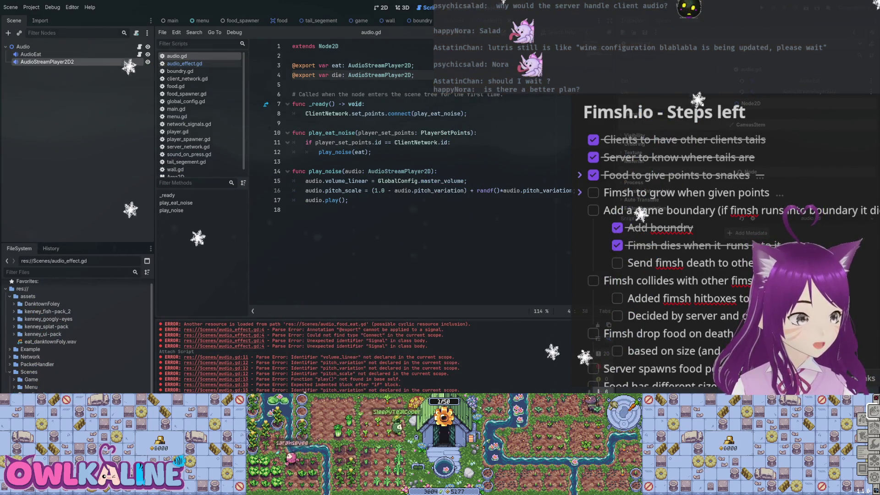
{"action": "left_click", "coordinate": [47, 62]}
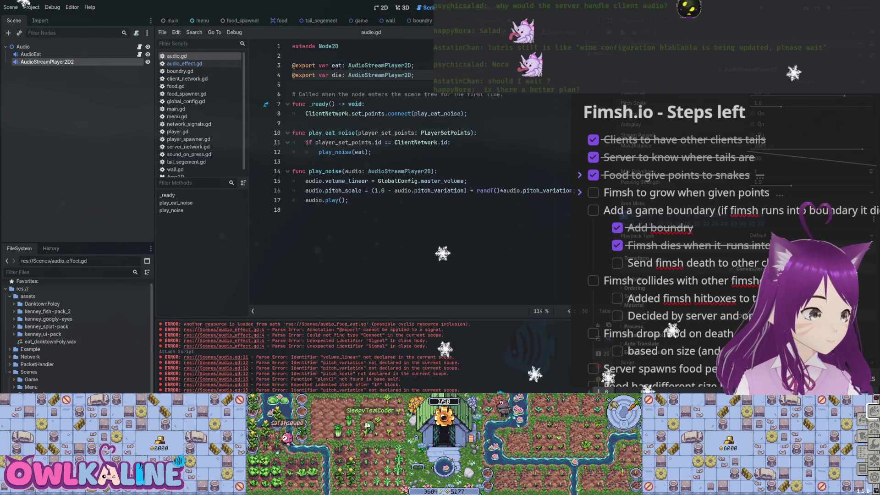
{"action": "type", "text": "AudioDie"}
{"action": "key", "text": "Return"}
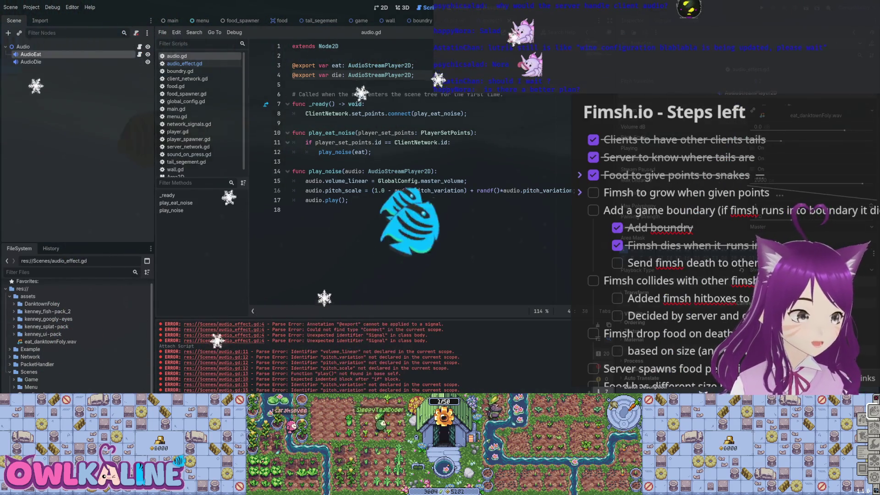
{"action": "left_click", "coordinate": [31, 62]}
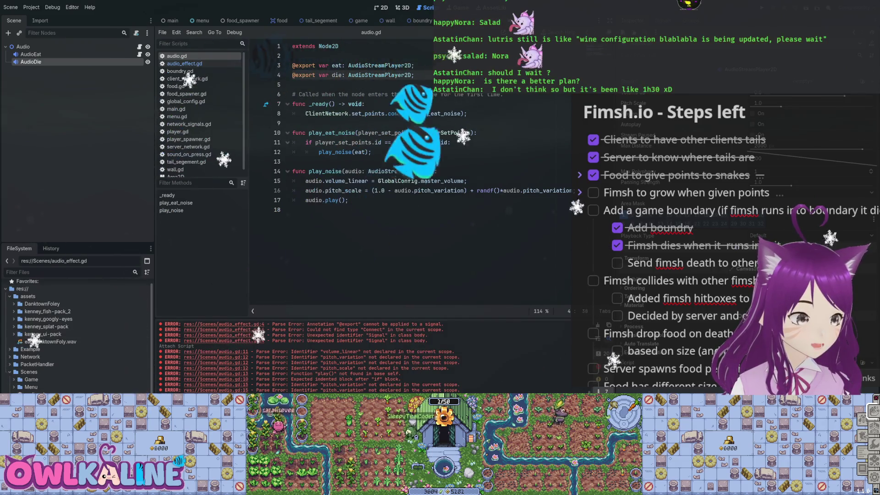
Step: Review the AudioEat node and audio.gd's signal connection, then run the project twice
{"action": "key", "text": "Return"}
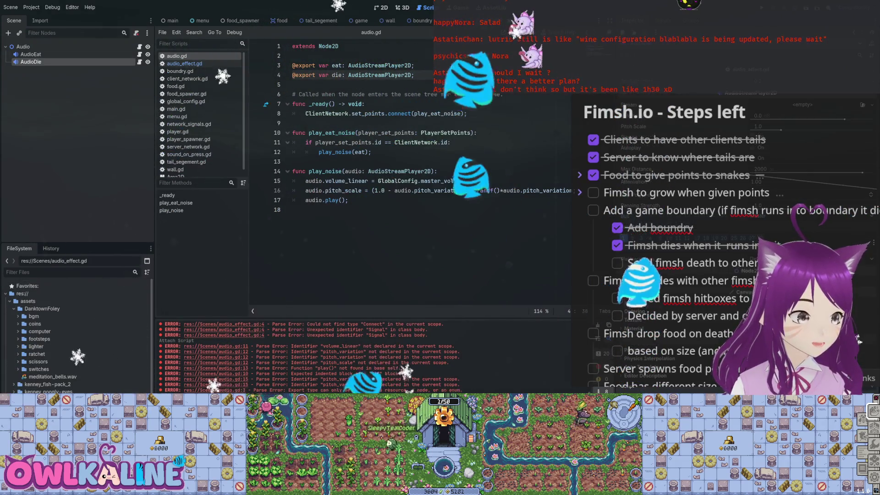
{"action": "left_click", "coordinate": [30, 54]}
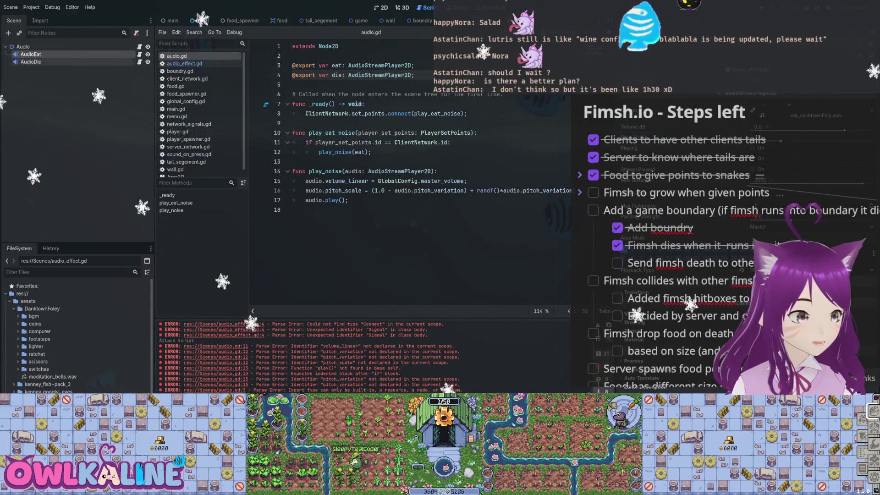
{"action": "left_click", "coordinate": [23, 46]}
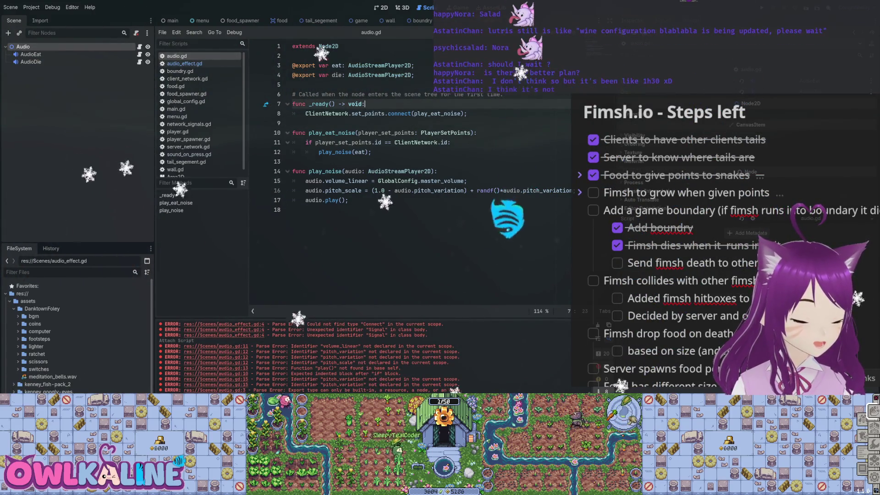
{"action": "left_click", "coordinate": [432, 171]}
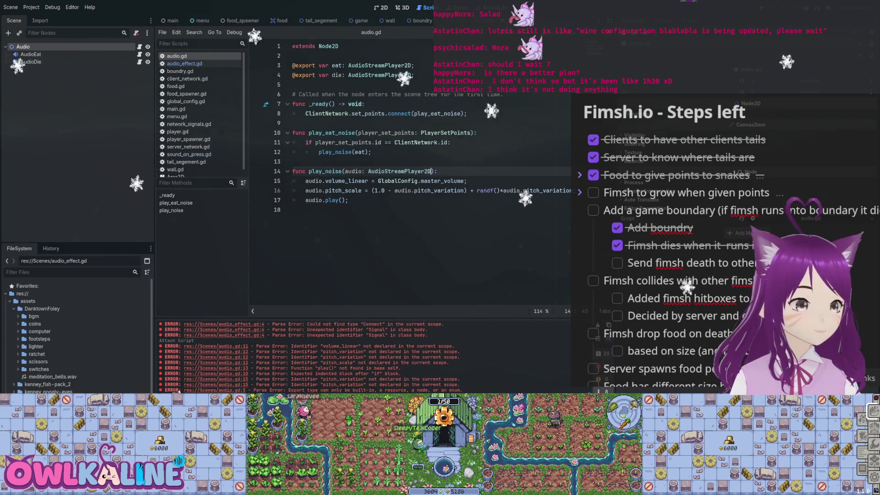
{"action": "left_click", "coordinate": [466, 113]}
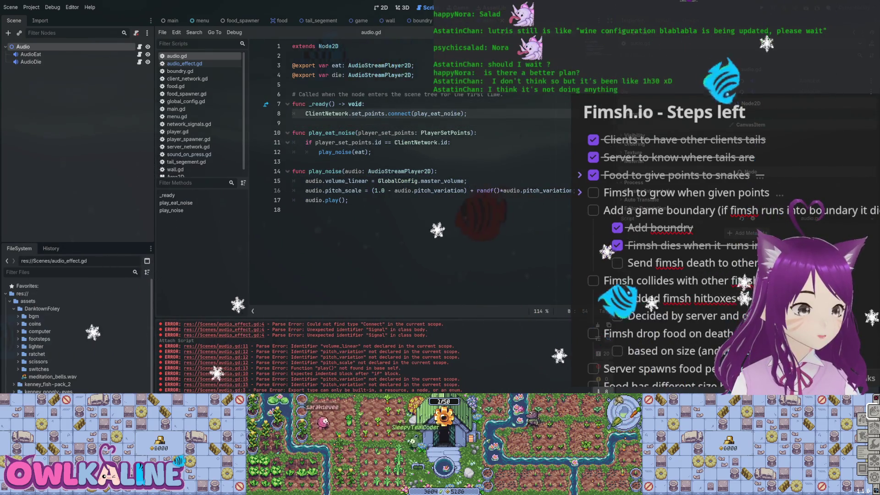
{"action": "key", "text": "F5"}
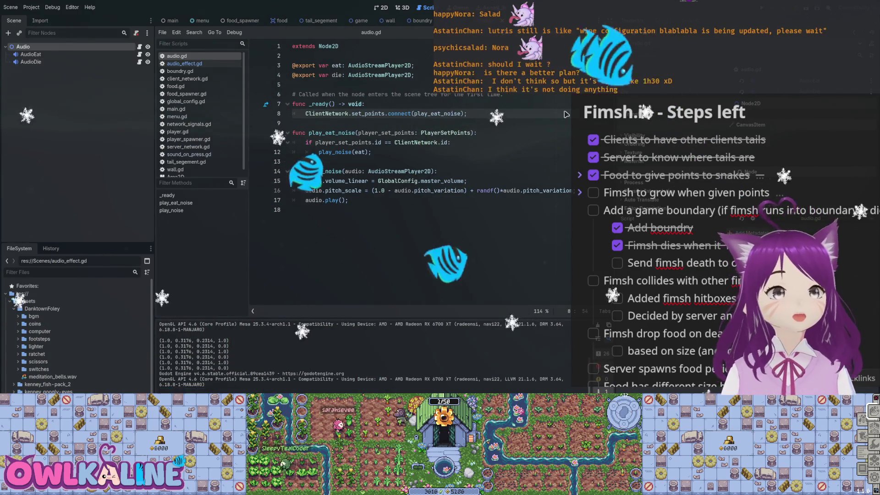
{"action": "key", "text": "F5"}
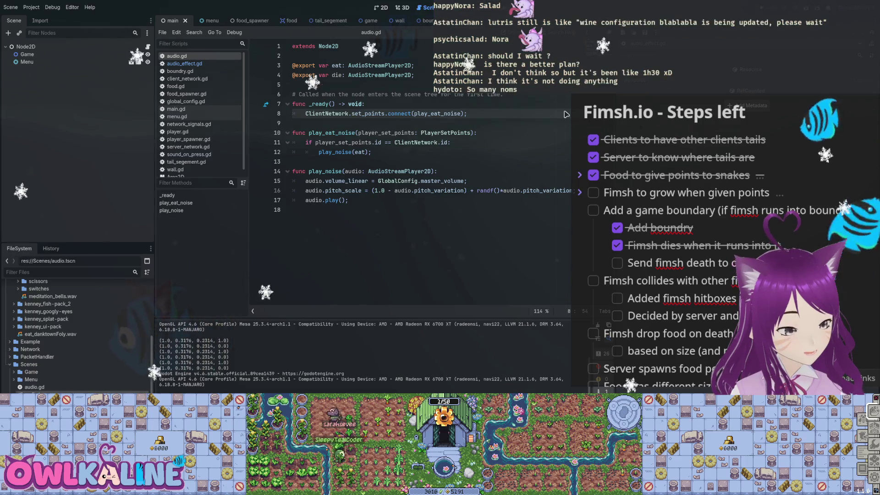
Step: Instance audio.tscn under the main scene's Node2D, save and test-run it, then reopen Audio
{"action": "mouse_move", "coordinate": [34, 394]}
{"action": "left_mouse_down"}
{"action": "mouse_move", "coordinate": [27, 297]}
{"action": "mouse_move", "coordinate": [38, 70]}
{"action": "left_mouse_up"}
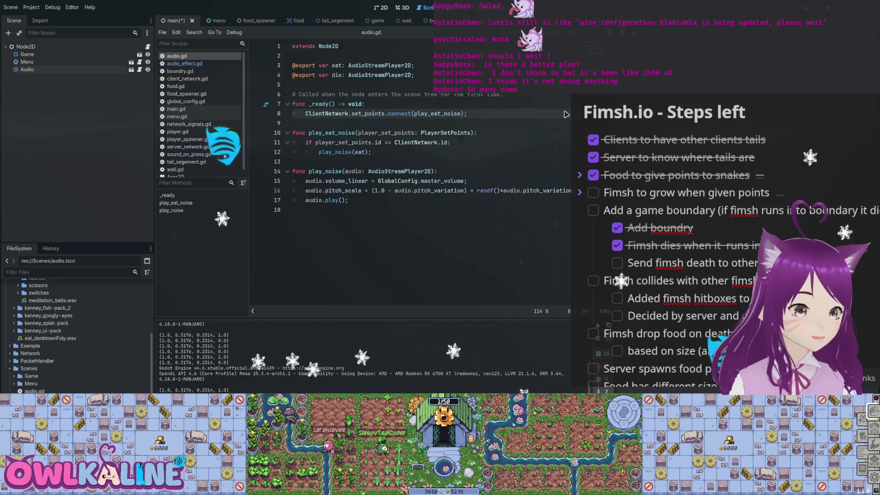
{"action": "key", "text": "F5"}
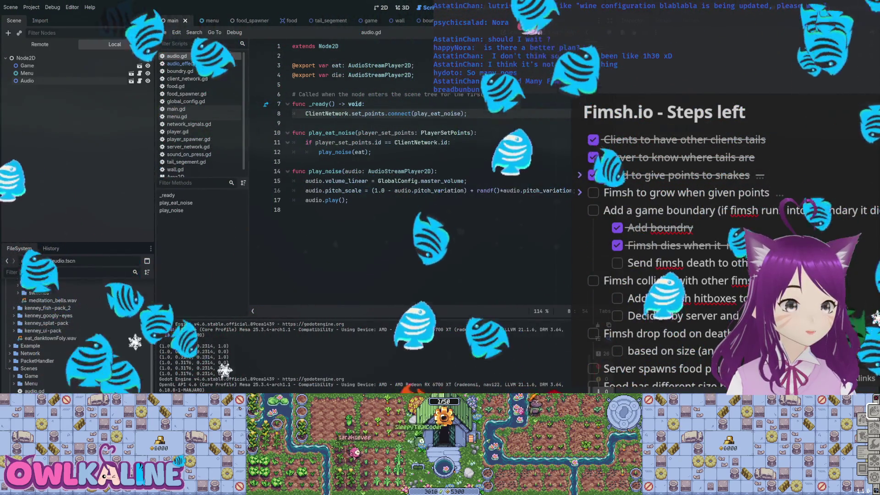
{"action": "key", "text": "F8"}
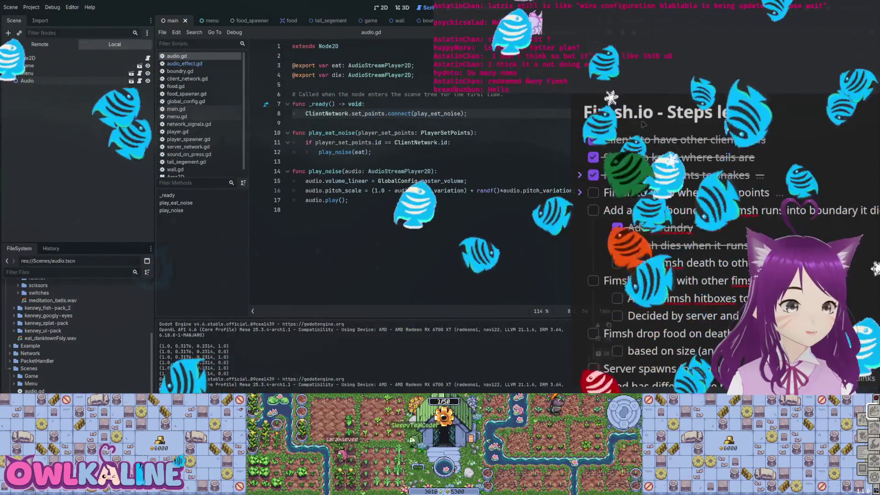
{"action": "left_click", "coordinate": [131, 69]}
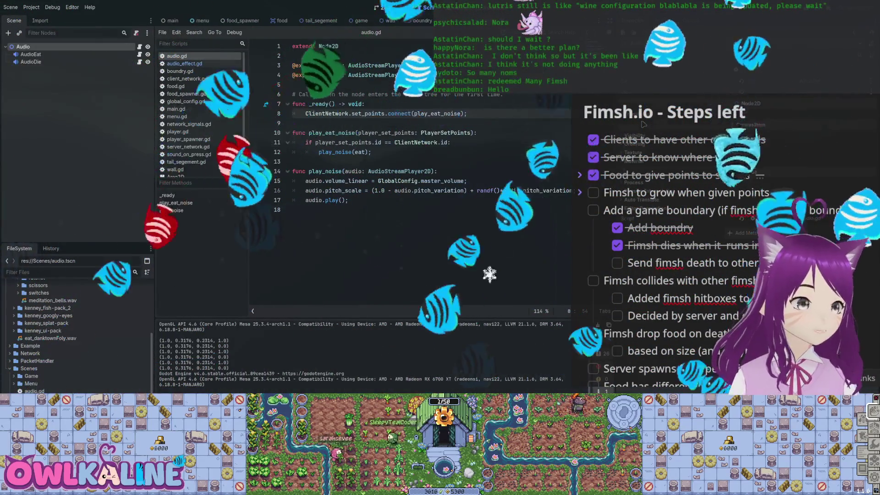
Step: Check the AudioEat node and the eat and die export types in audio.gd
{"action": "key", "text": "Down"}
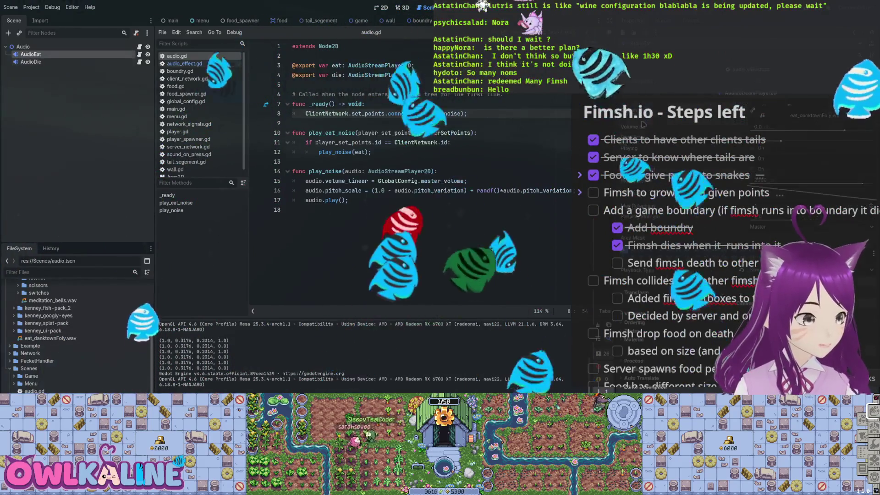
{"action": "left_click", "coordinate": [23, 47]}
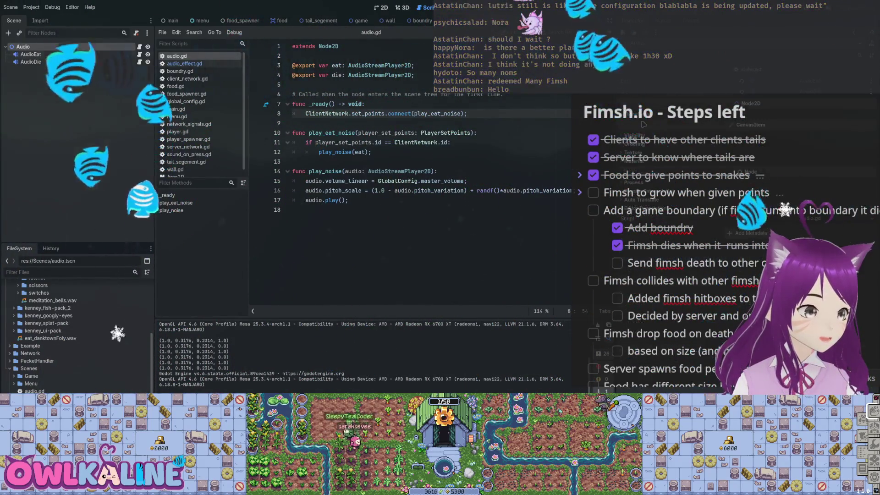
{"action": "double_click", "coordinate": [379, 65]}
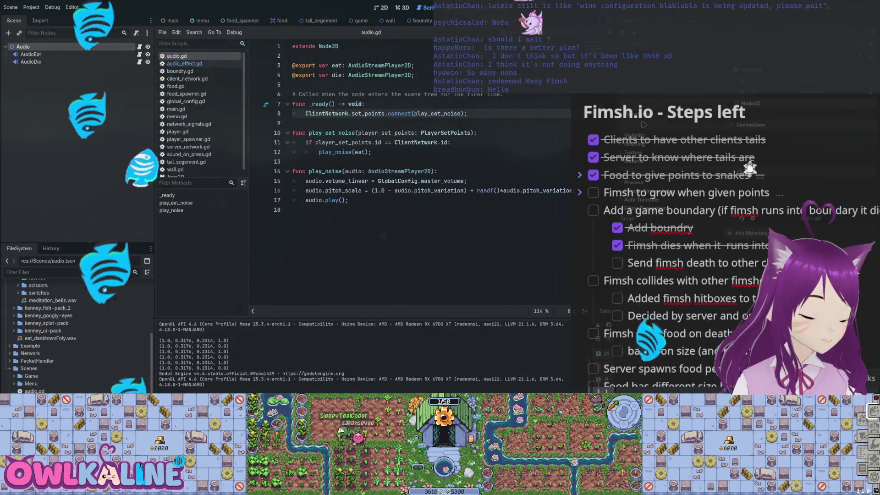
{"action": "left_click", "coordinate": [378, 65]}
{"action": "double_click", "coordinate": [379, 75]}
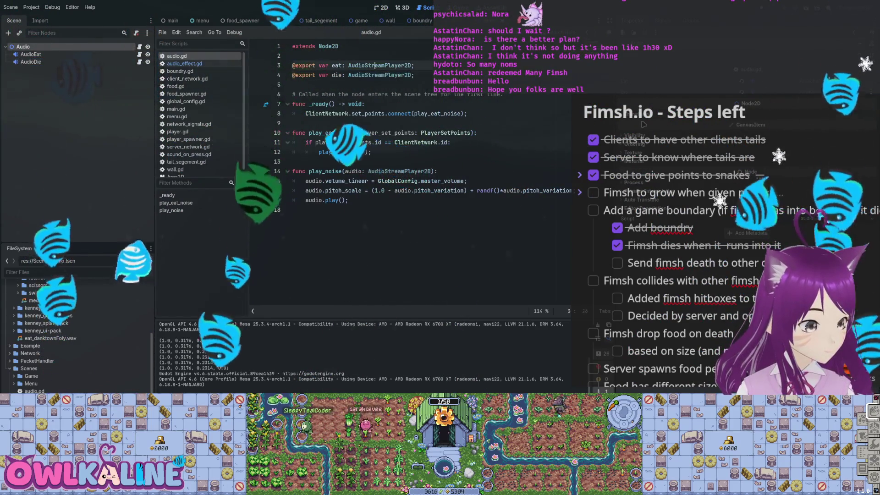
{"action": "left_click", "coordinate": [384, 75]}
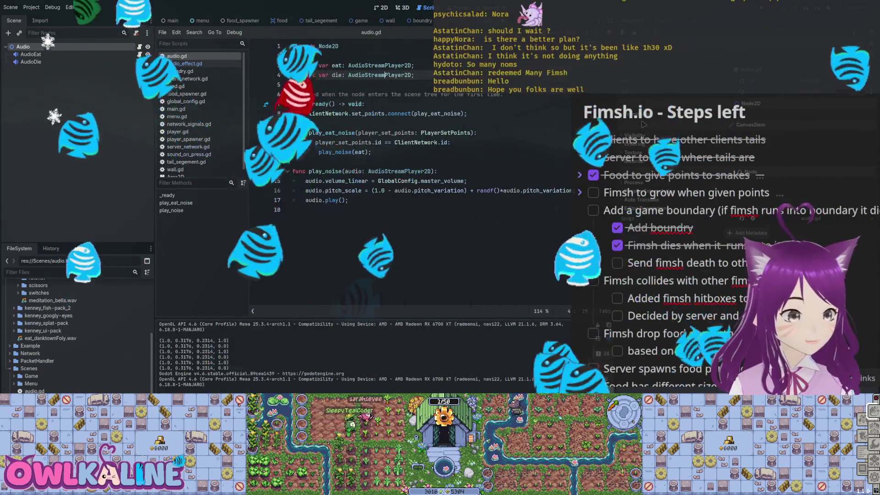
Step: Add a blank line after the set_points connection in _ready and save audio.gd
{"action": "left_click", "coordinate": [321, 161]}
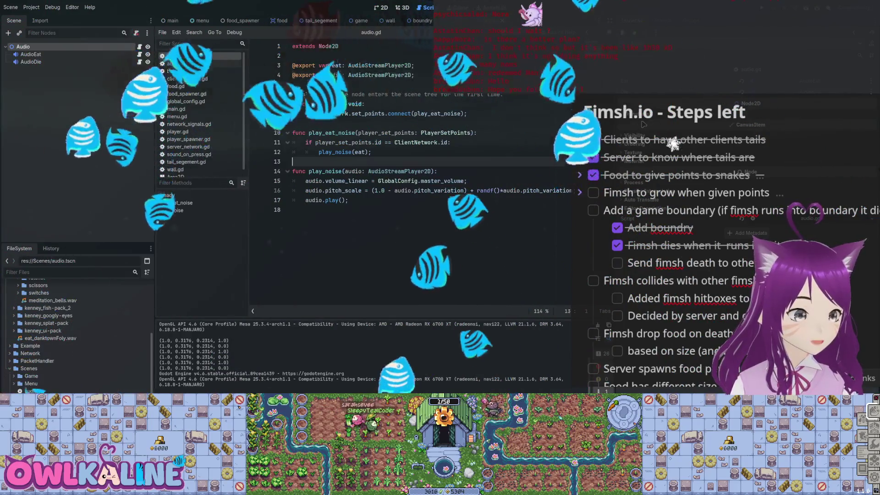
{"action": "left_click", "coordinate": [468, 113]}
{"action": "key", "text": "Return"}
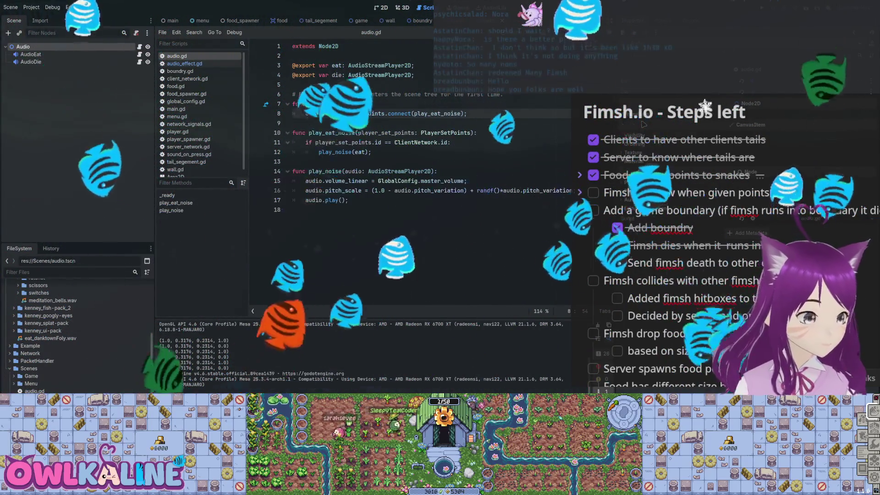
{"action": "type", "text": "ClientNetwork."}
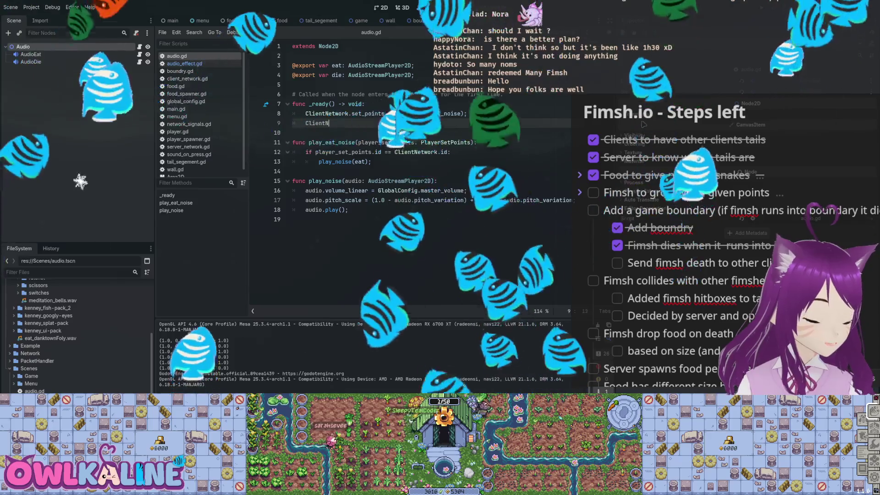
{"action": "type", "text": "die"}
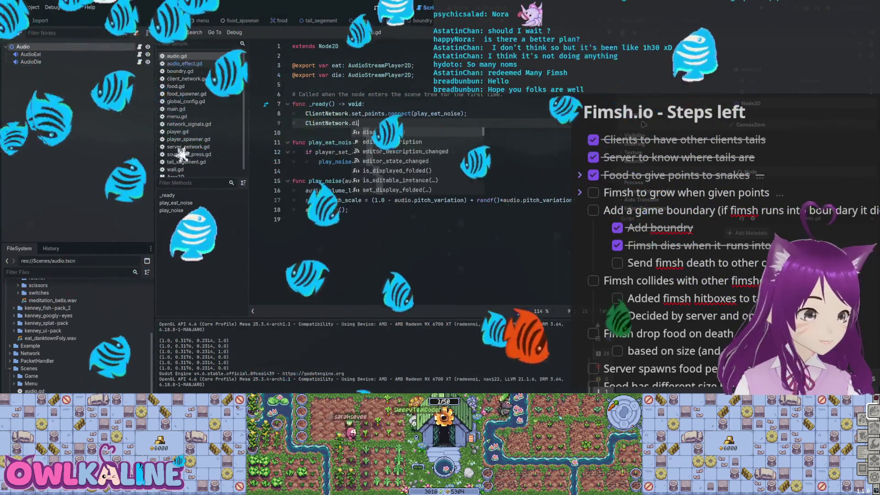
{"action": "key", "text": "ctrl+BackSpace"}
{"action": "key", "text": "ctrl+BackSpace"}
{"action": "key", "text": "ctrl+BackSpace"}
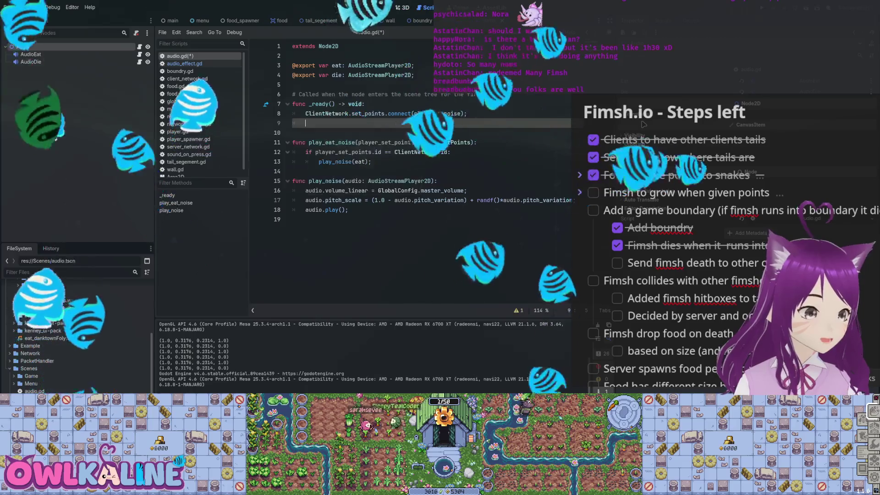
{"action": "key", "text": "ctrl+s"}
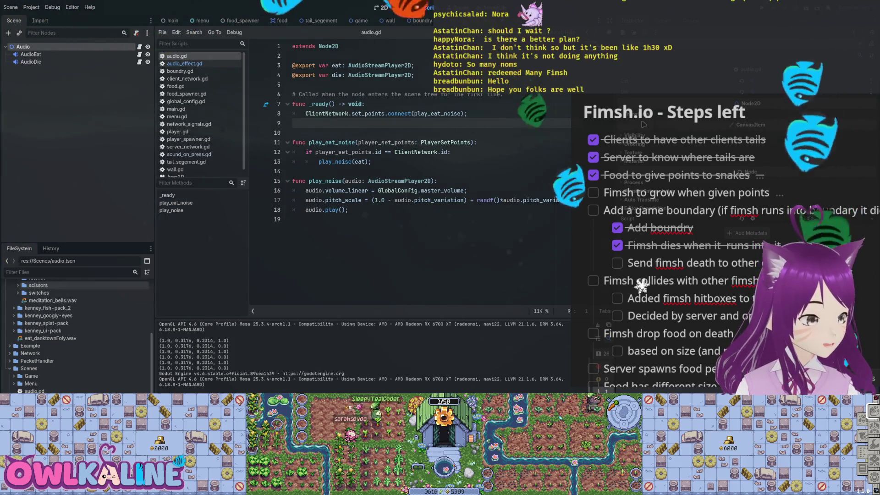
Step: Collapse the DanktownFoley folder and open client_network.gd from the FileSystem
{"action": "scroll", "coordinate": [75, 334], "scroll_direction": "up", "scroll_amount": 3}
{"action": "scroll", "coordinate": [28, 283], "scroll_direction": "down", "scroll_amount": 3}
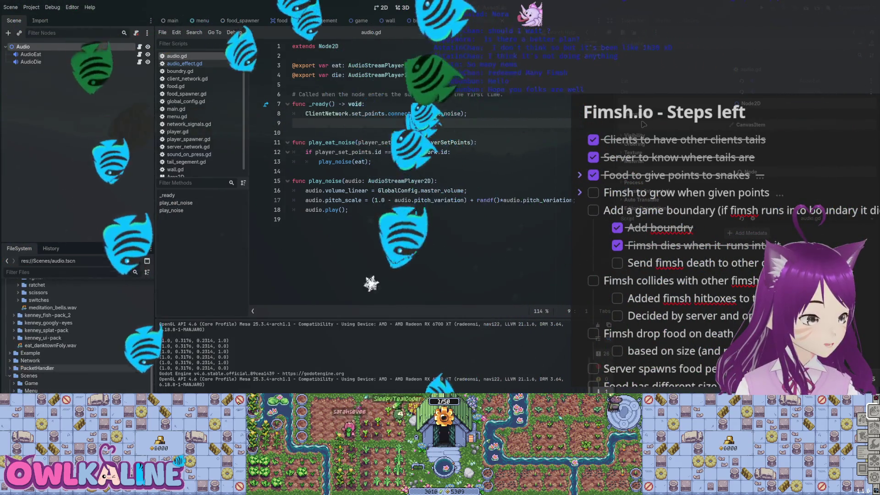
{"action": "scroll", "coordinate": [76, 334], "scroll_direction": "down", "scroll_amount": 1}
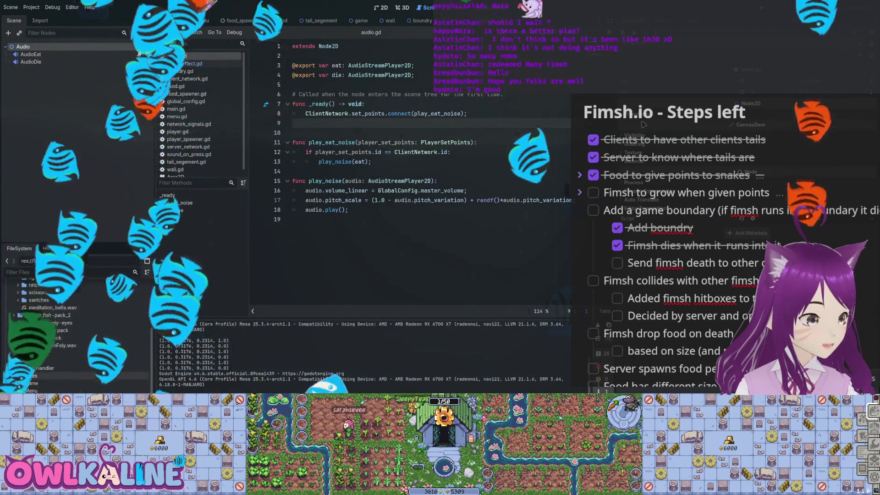
{"action": "scroll", "coordinate": [75, 321], "scroll_direction": "up", "scroll_amount": 5}
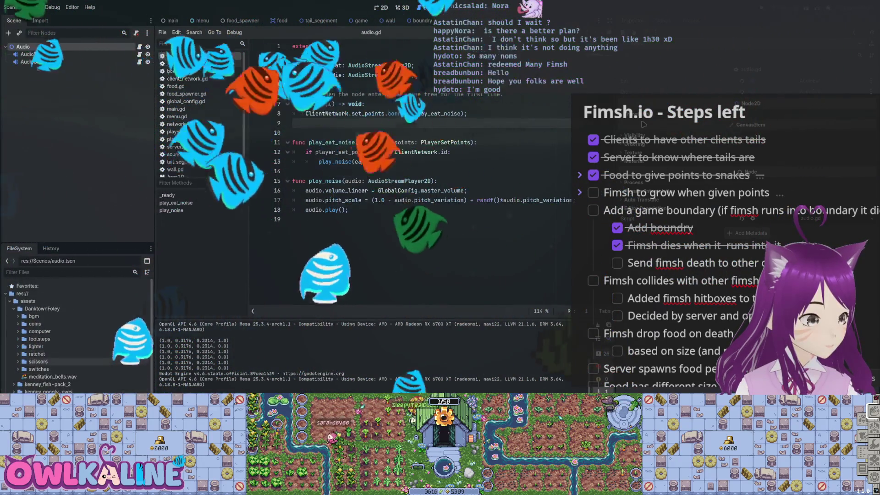
{"action": "left_click", "coordinate": [14, 309]}
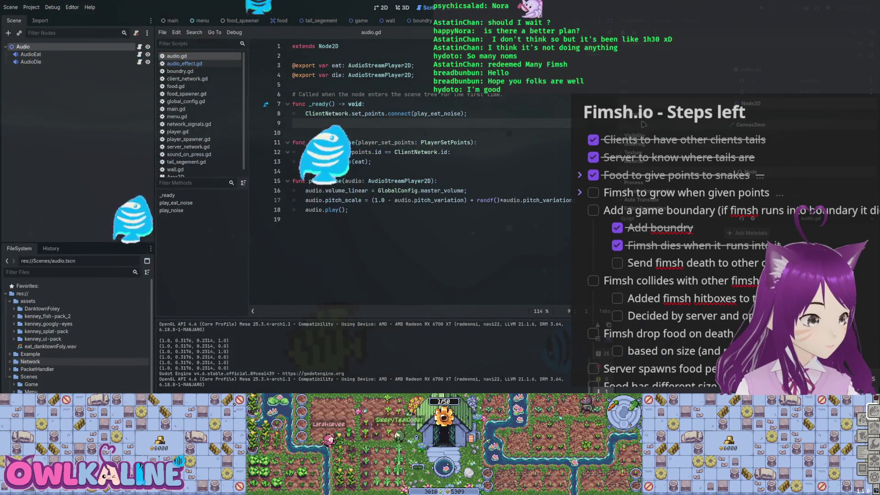
{"action": "double_click", "coordinate": [45, 369]}
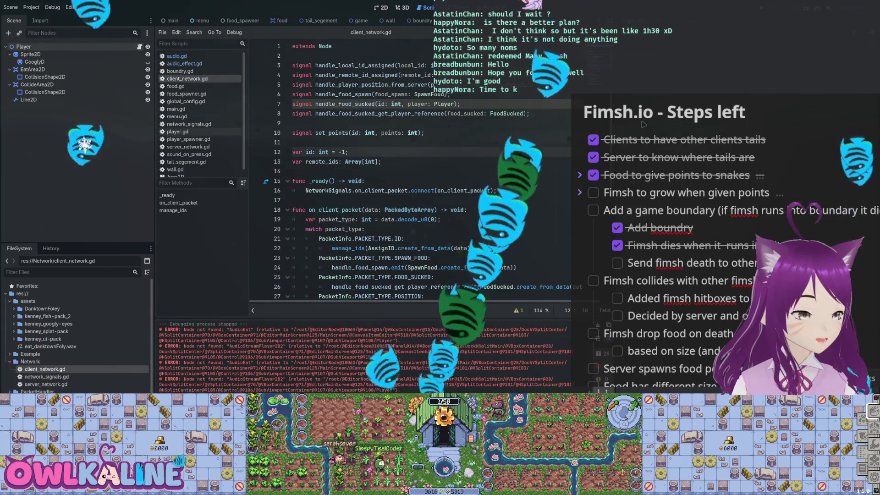
Step: Open player.gd, run the project with F5, and scroll to func die on line 67
{"action": "left_click", "coordinate": [177, 132]}
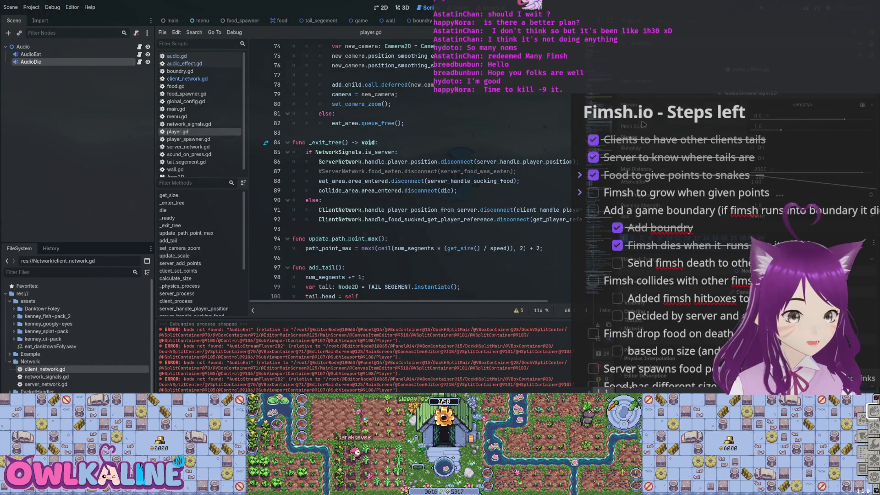
{"action": "key", "text": "F5"}
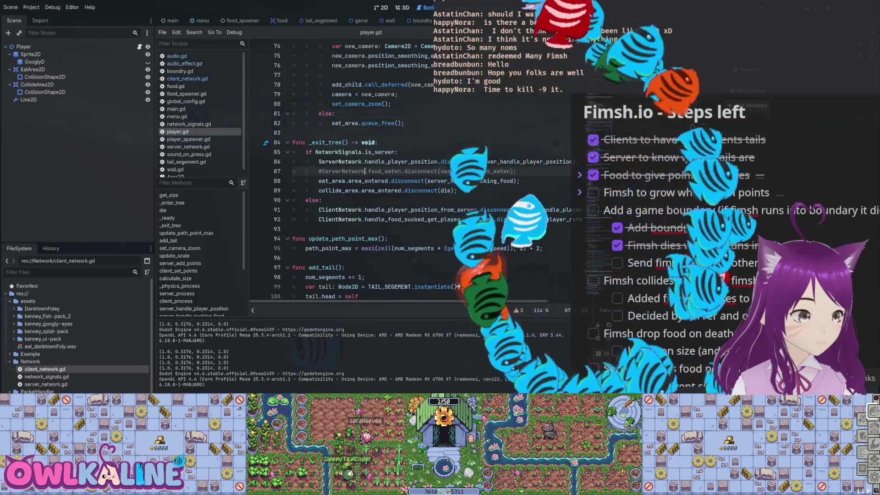
{"action": "scroll", "coordinate": [407, 174], "scroll_direction": "up", "scroll_amount": 5}
{"action": "left_click", "coordinate": [364, 124]}
{"action": "scroll", "coordinate": [408, 174], "scroll_direction": "up", "scroll_amount": 3}
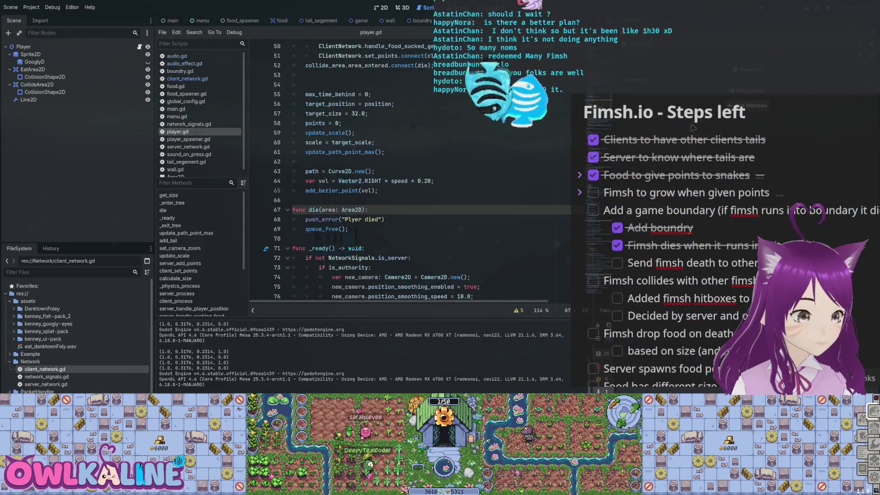
Step: Search player.gd for 'die' to find its area_entered connection on line 52
{"action": "left_click_drag", "start_coordinate": [349, 228], "coordinate": [292, 210]}
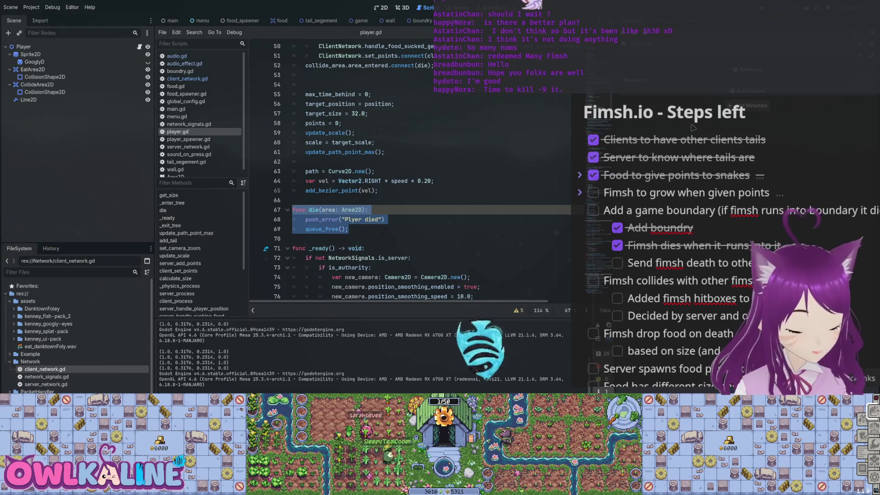
{"action": "left_click", "coordinate": [309, 209]}
{"action": "double_click", "coordinate": [313, 210]}
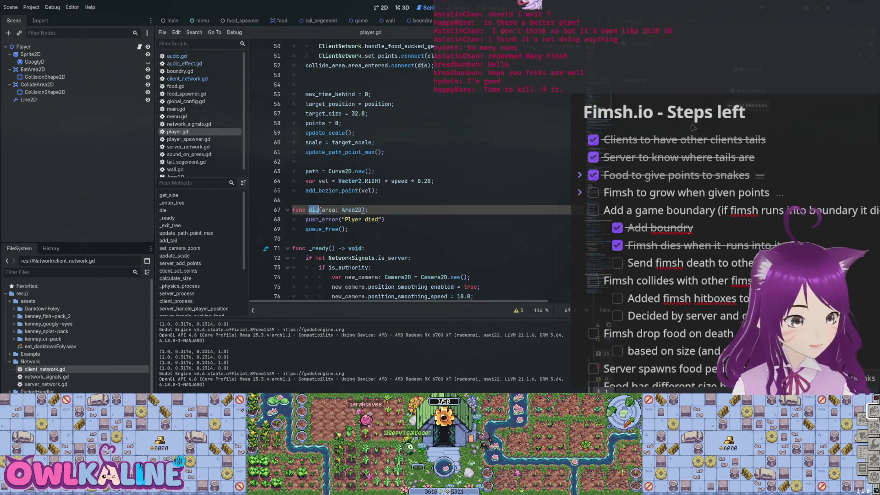
{"action": "key", "text": "ctrl+f"}
{"action": "key", "text": "shift+Return"}
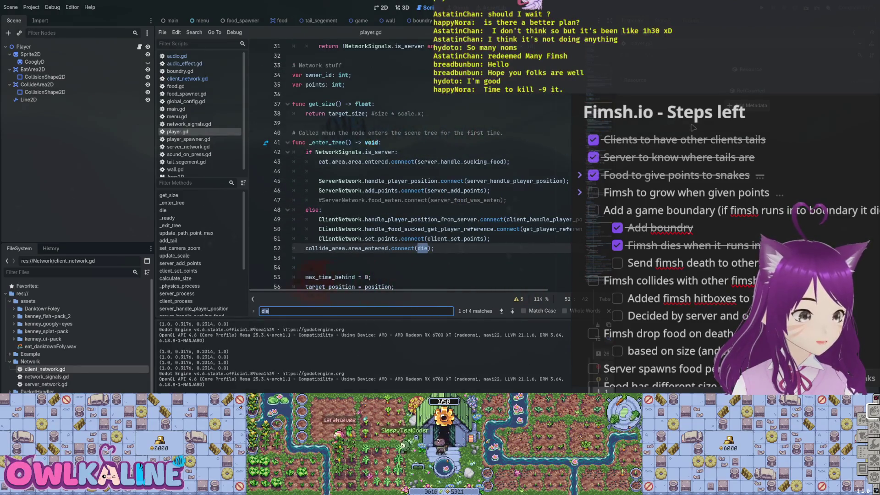
{"action": "scroll", "coordinate": [408, 165], "scroll_direction": "down", "scroll_amount": 3}
{"action": "key", "text": "Escape"}
{"action": "key", "text": "Down"}
{"action": "key", "text": "Down"}
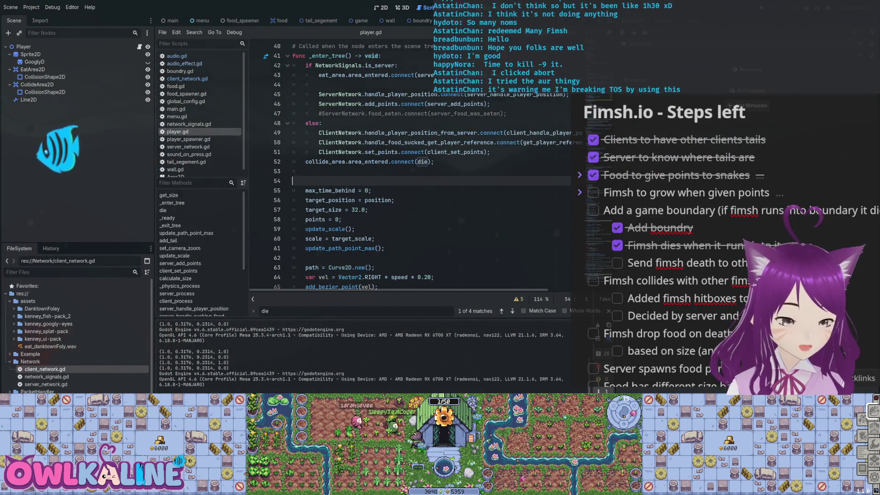
Step: Delete the empty line 54 in _enter_tree and save player.gd
{"action": "key", "text": "BackSpace"}
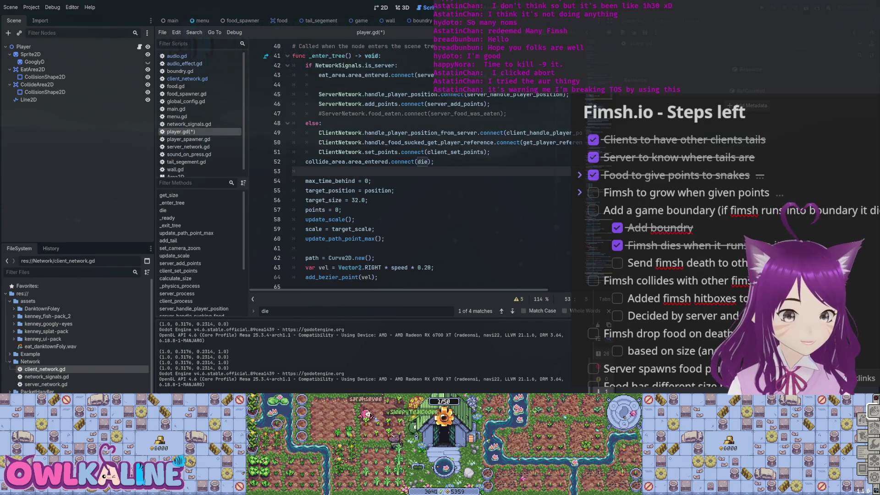
{"action": "key", "text": "ctrl+s"}
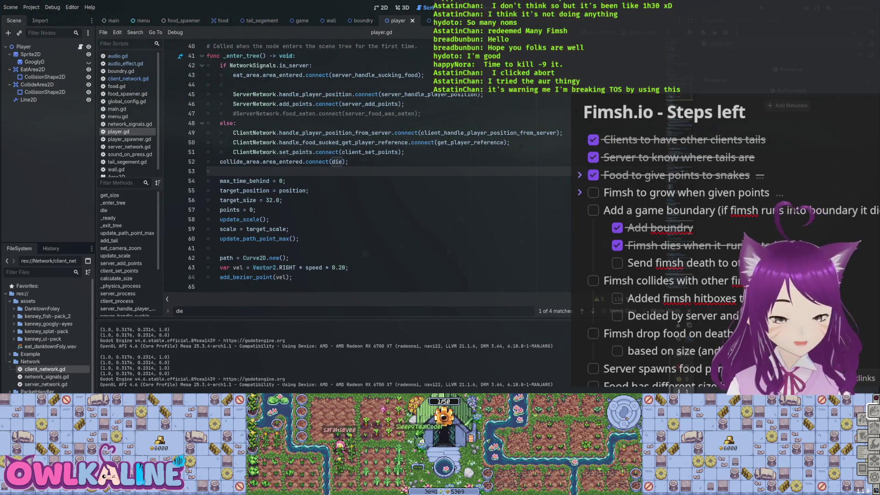
Step: Scroll through player.gd and place the caret near the end of func die
{"action": "scroll", "coordinate": [366, 165], "scroll_direction": "down", "scroll_amount": 10}
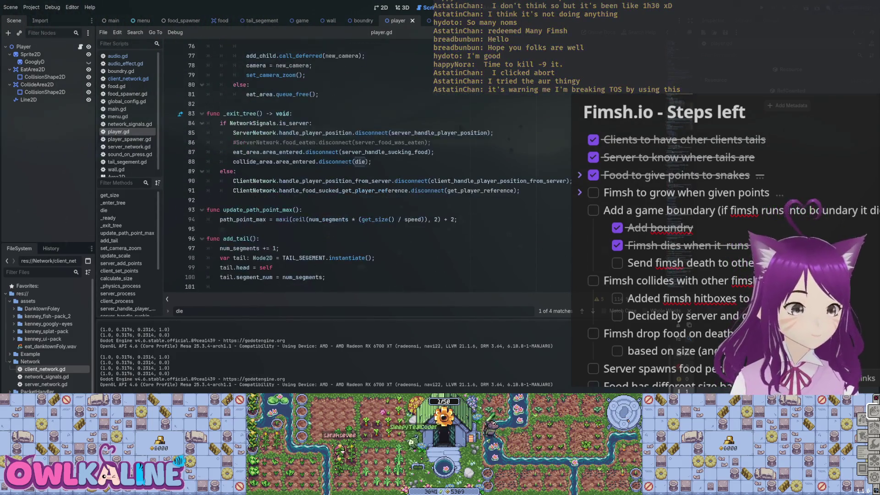
{"action": "scroll", "coordinate": [366, 165], "scroll_direction": "down", "scroll_amount": 10}
{"action": "scroll", "coordinate": [367, 165], "scroll_direction": "up", "scroll_amount": 7}
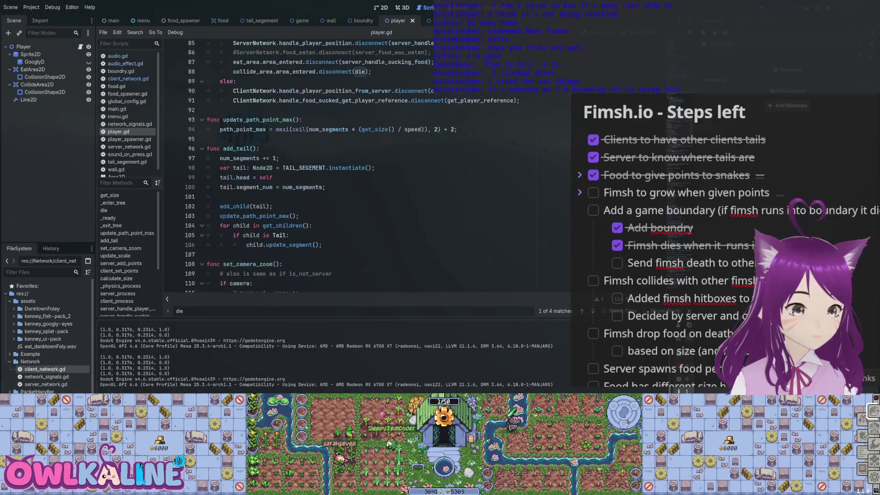
{"action": "scroll", "coordinate": [367, 165], "scroll_direction": "up", "scroll_amount": 10}
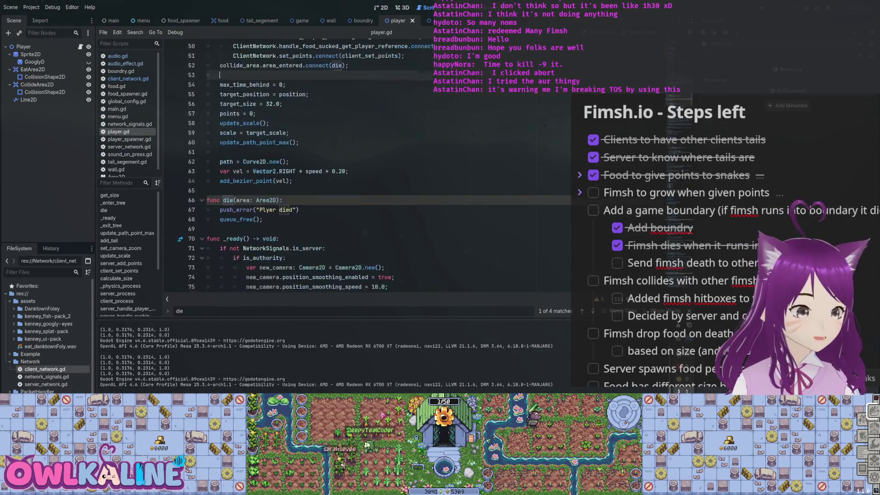
{"action": "scroll", "coordinate": [366, 165], "scroll_direction": "up", "scroll_amount": 4}
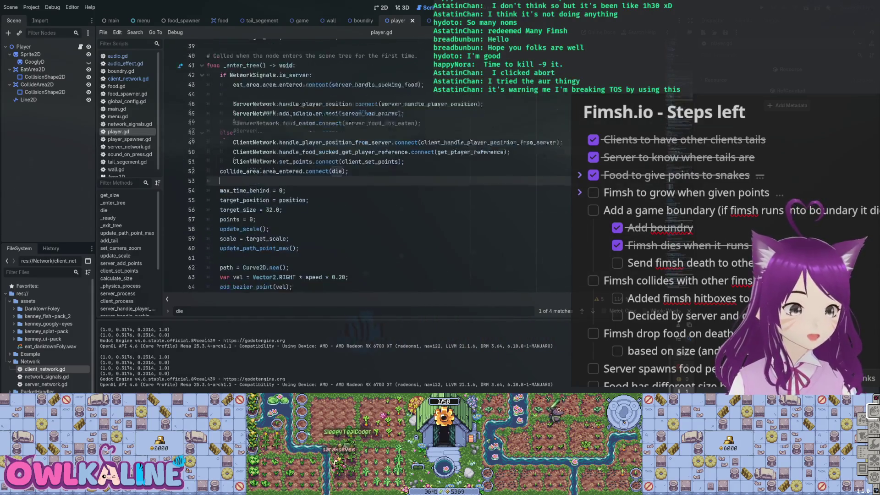
{"action": "scroll", "coordinate": [366, 165], "scroll_direction": "down", "scroll_amount": 6}
{"action": "left_click", "coordinate": [279, 136]}
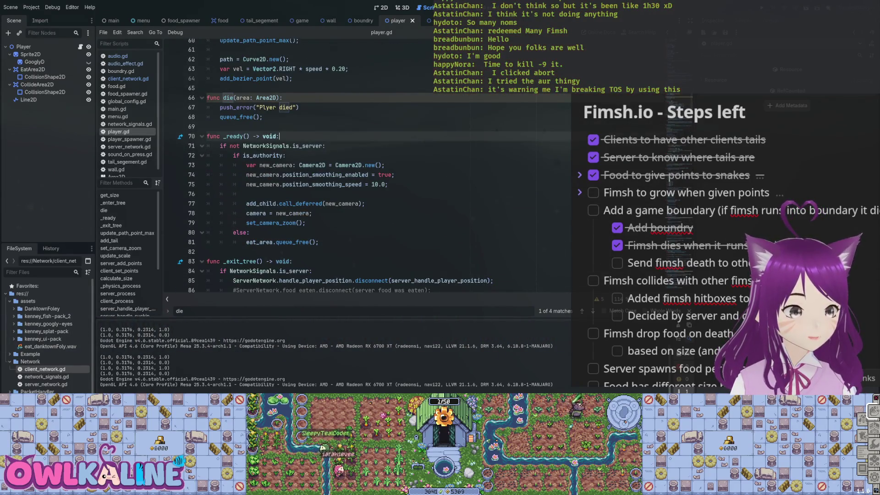
{"action": "key", "text": "Up"}
{"action": "key", "text": "Up"}
{"action": "key", "text": "Up"}
{"action": "key", "text": "Down"}
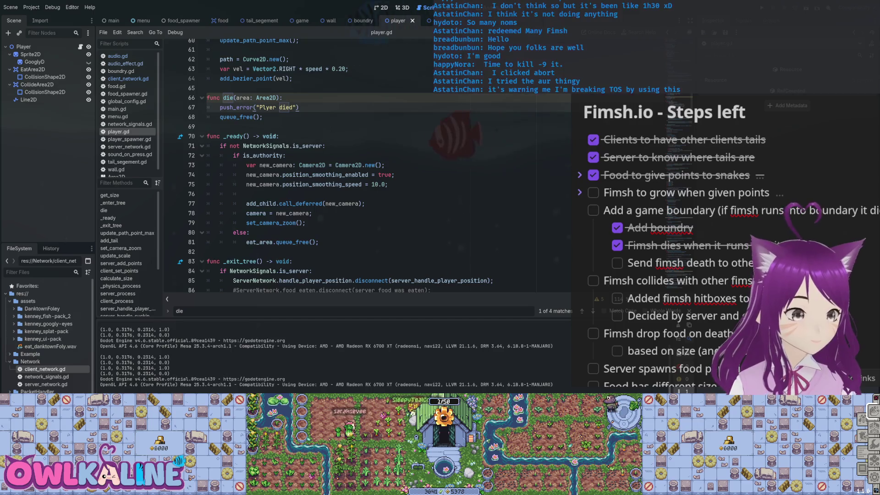
Step: Review the die function's died message and is_server check, then show the Player scene in 2D
{"action": "scroll", "coordinate": [367, 164], "scroll_direction": "up", "scroll_amount": 8}
{"action": "scroll", "coordinate": [366, 165], "scroll_direction": "down", "scroll_amount": 8}
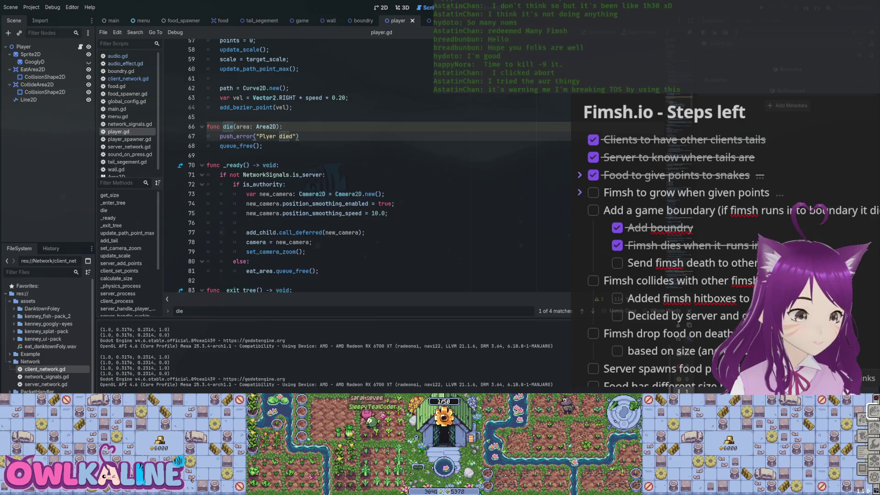
{"action": "left_click", "coordinate": [282, 136]}
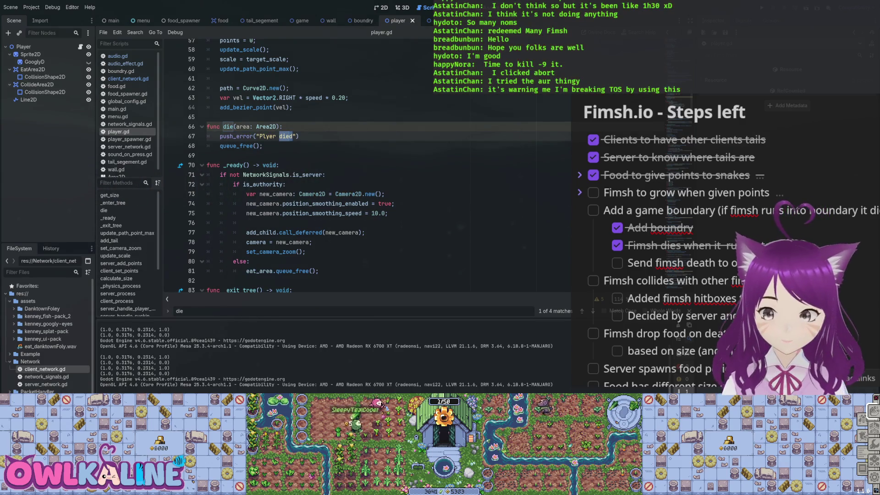
{"action": "left_click", "coordinate": [325, 174]}
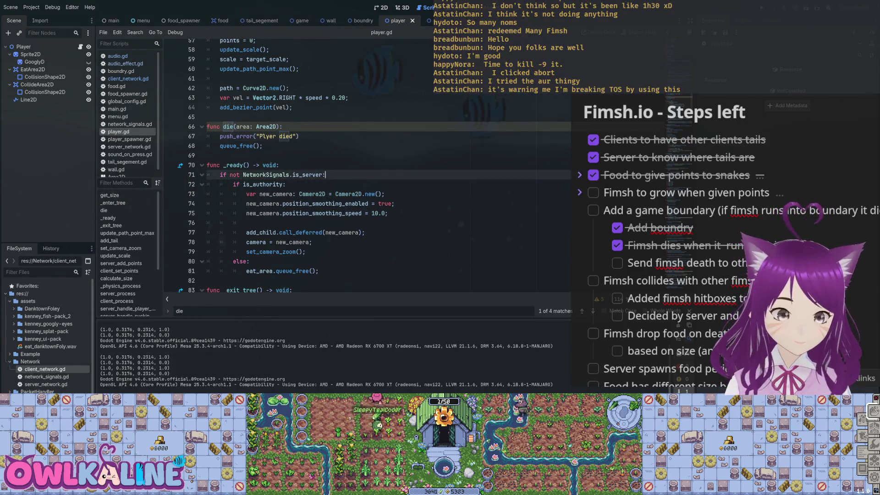
{"action": "scroll", "coordinate": [325, 175], "scroll_direction": "down", "scroll_amount": 3}
{"action": "scroll", "coordinate": [366, 165], "scroll_direction": "up", "scroll_amount": 3}
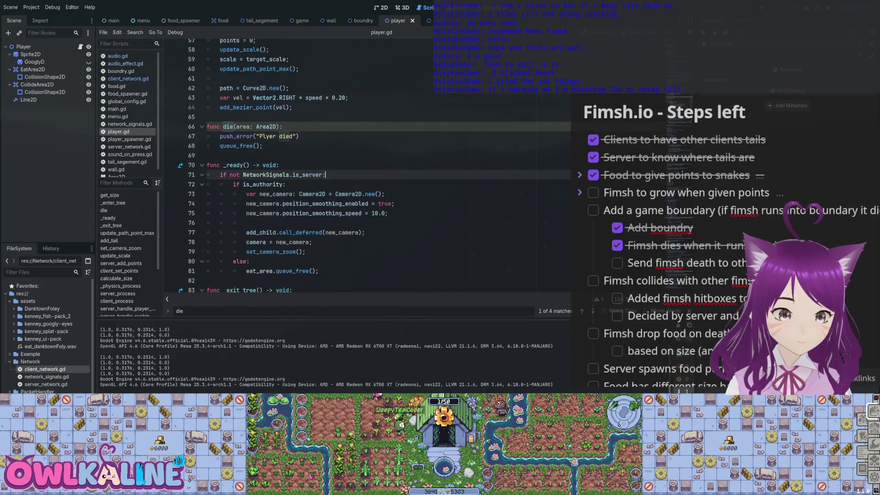
{"action": "left_click_drag", "start_coordinate": [263, 145], "coordinate": [206, 126]}
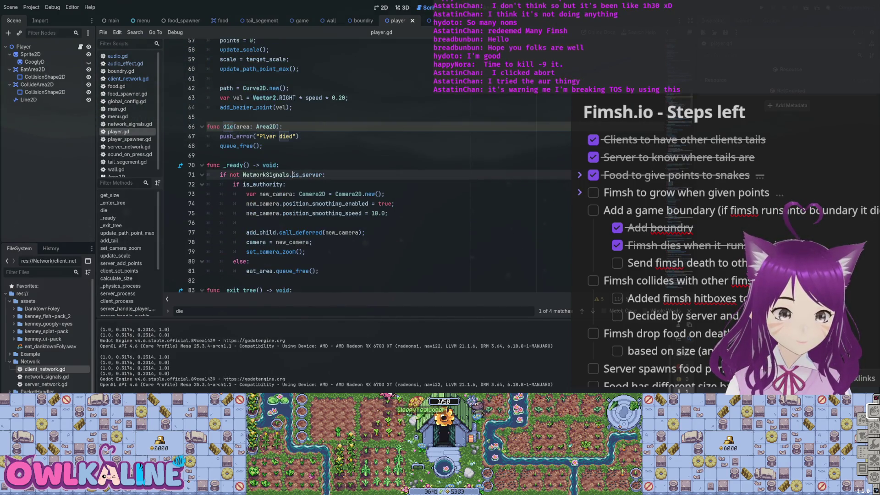
{"action": "left_click", "coordinate": [207, 155]}
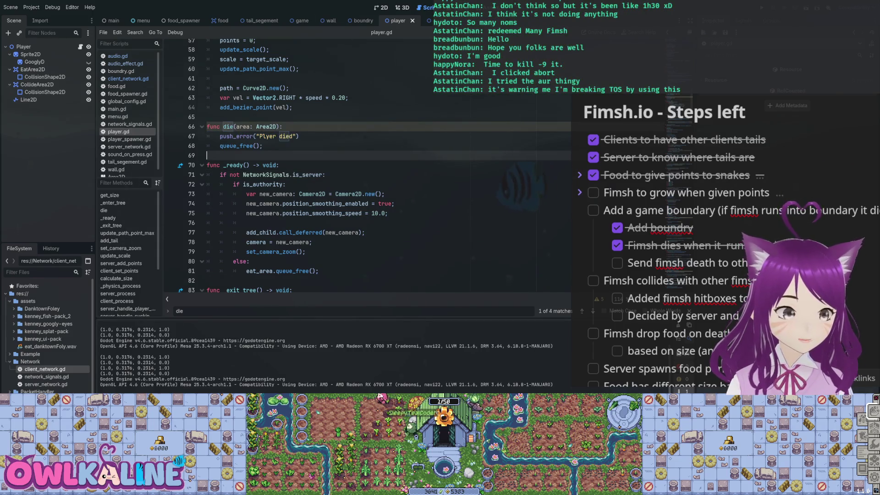
{"action": "left_click", "coordinate": [380, 8]}
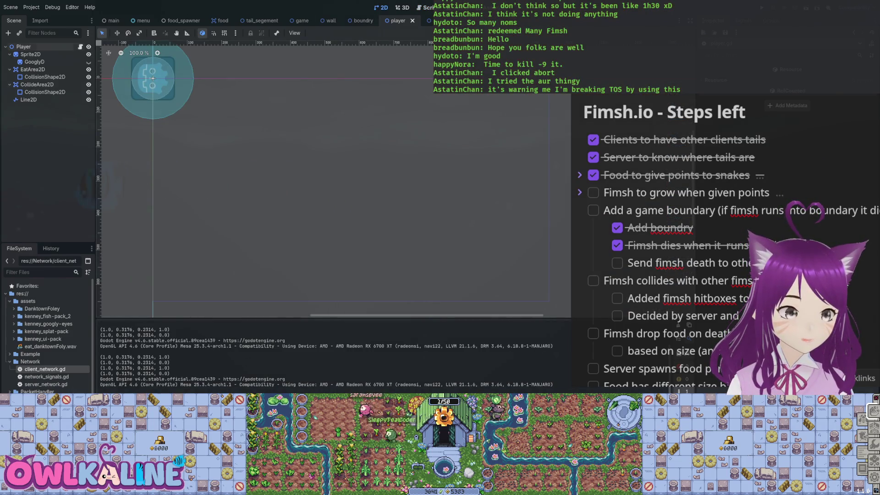
Step: Switch to the audio scene and open audio_effect.gd at its pitch_variation export line
{"action": "left_click", "coordinate": [428, 20]}
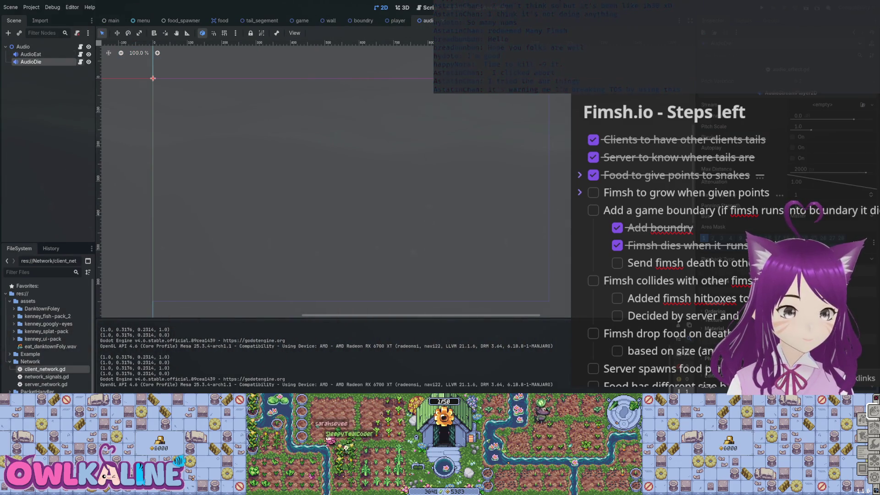
{"action": "key", "text": "ctrl+F3"}
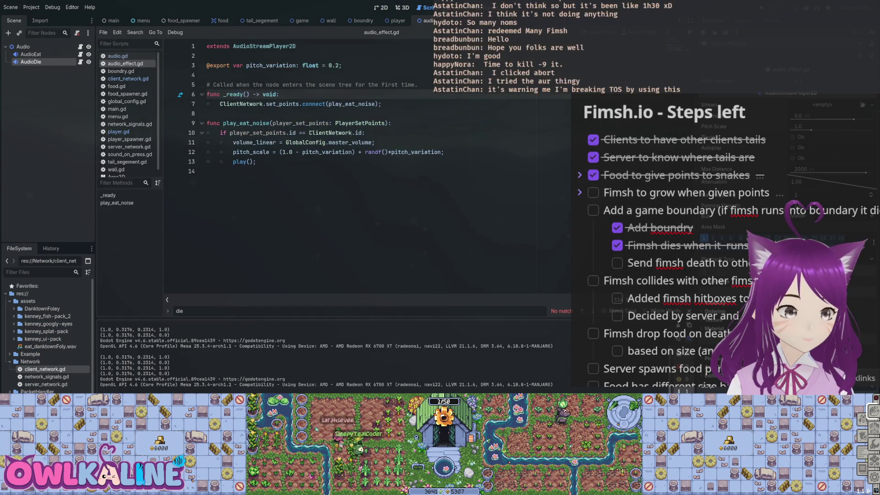
{"action": "left_click", "coordinate": [232, 65]}
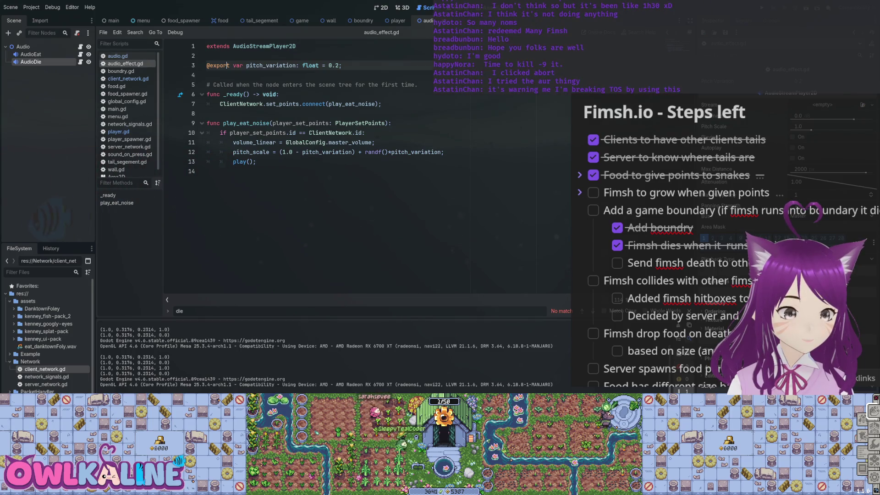
{"action": "left_click", "coordinate": [207, 55]}
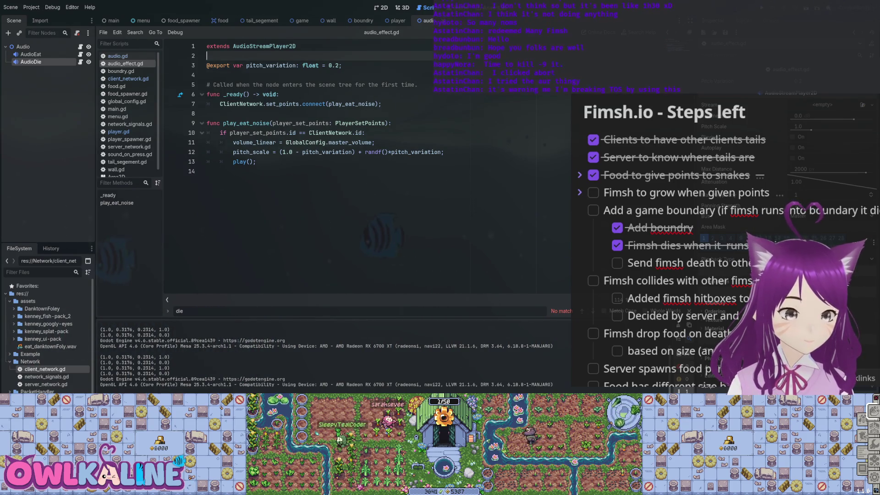
{"action": "key", "text": "Return"}
{"action": "type", "text": "@export"}
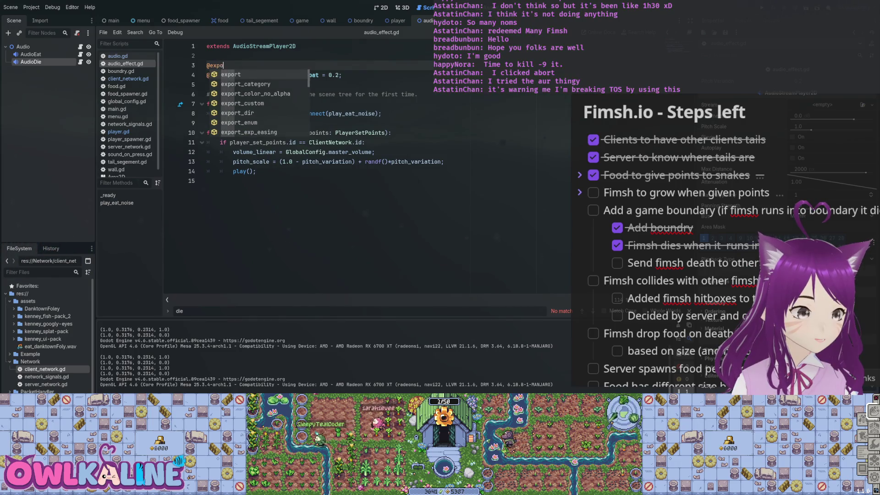
{"action": "key", "text": "Down"}
{"action": "key", "text": "Down"}
{"action": "key", "text": "Down"}
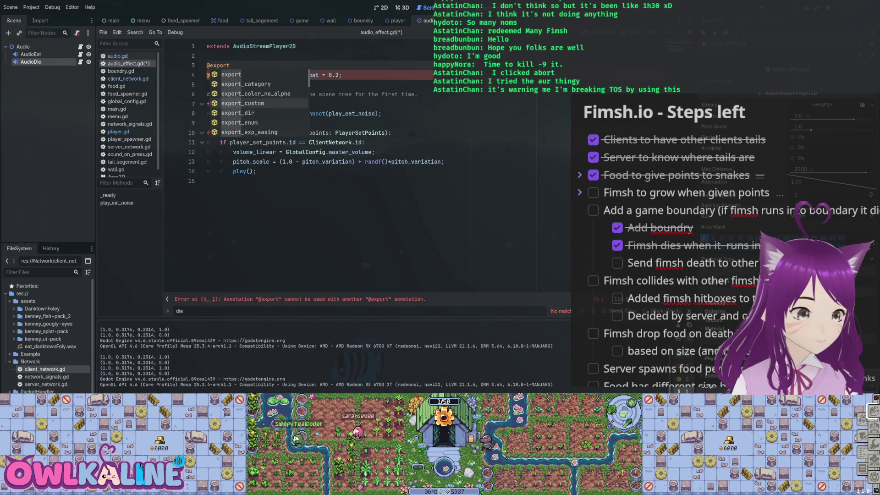
{"action": "key", "text": "Down"}
{"action": "key", "text": "Down"}
{"action": "key", "text": "Down"}
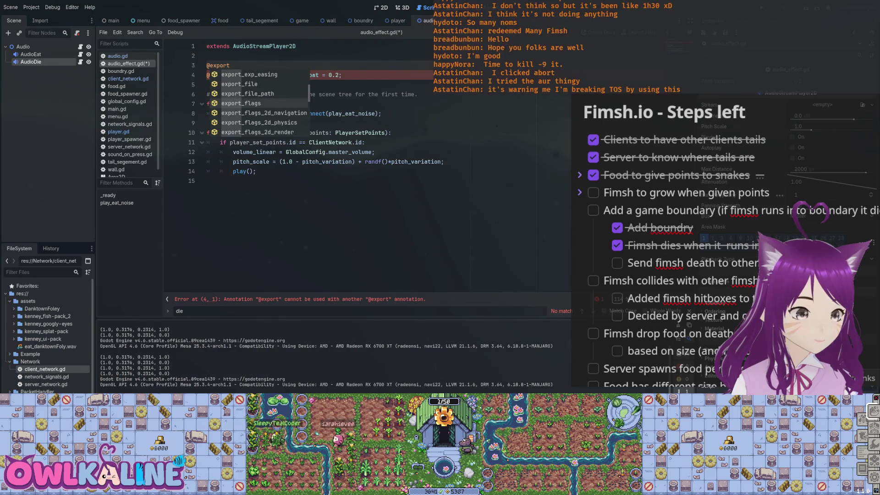
{"action": "key", "text": "Return"}
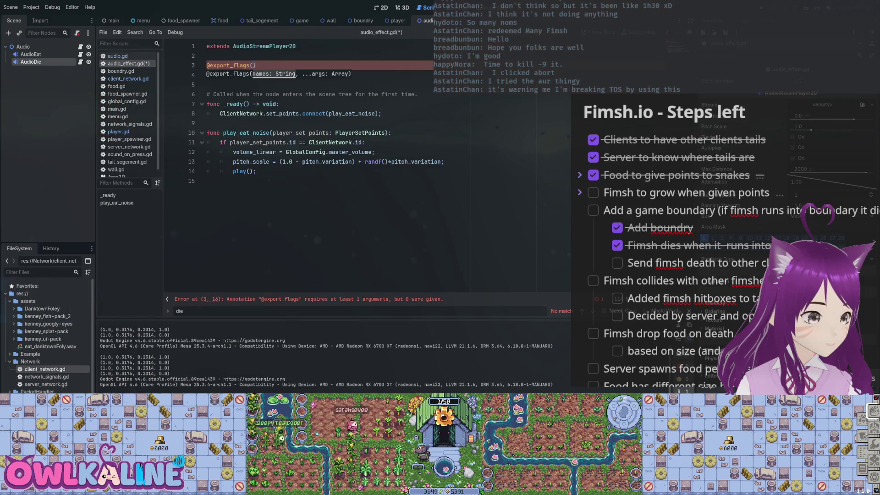
{"action": "type", "text": "\""}
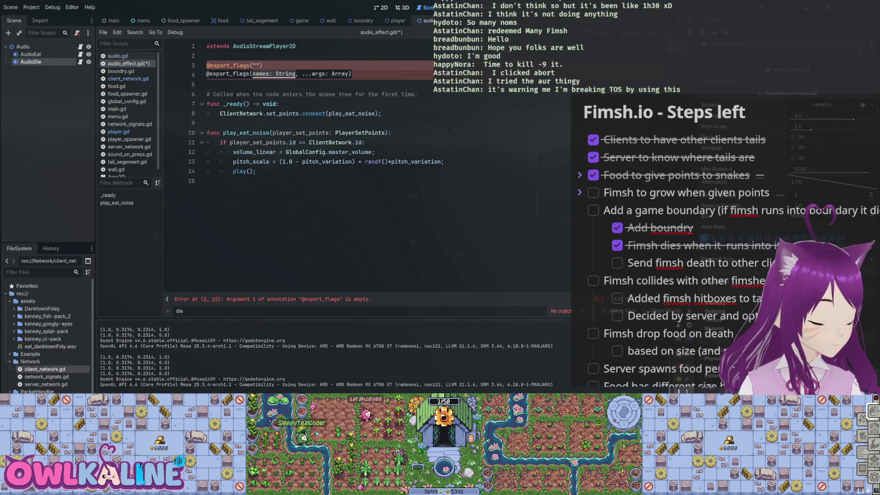
{"action": "type", "text": "aria"}
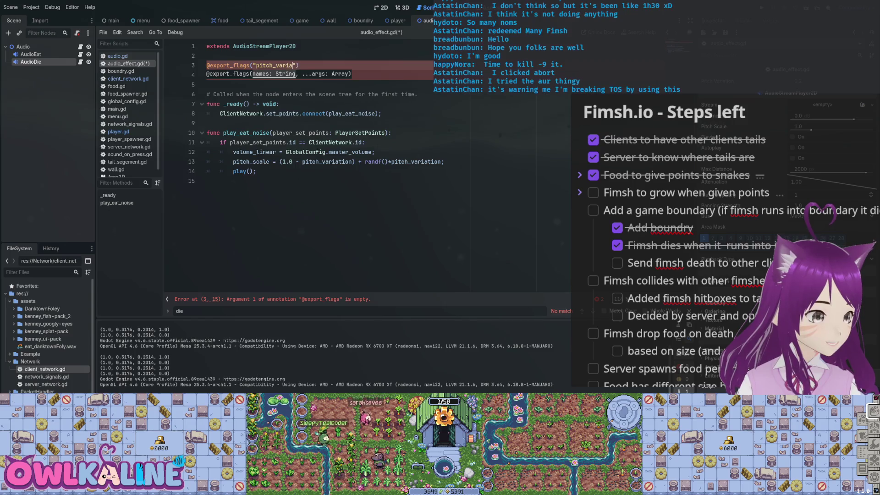
{"action": "type", "text": "\""}
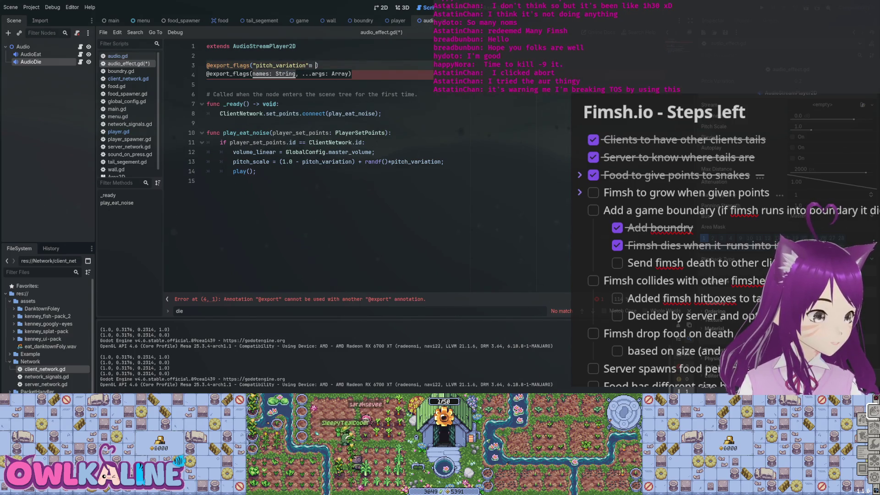
{"action": "key", "text": "BackSpace"}
{"action": "key", "text": "ctrl+s"}
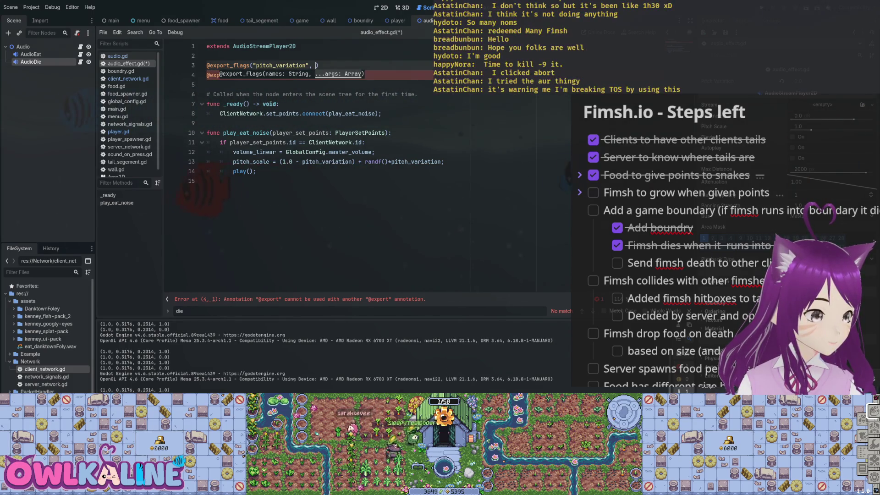
{"action": "key", "text": "ctrl+shift+k"}
{"action": "key", "text": "ctrl+s"}
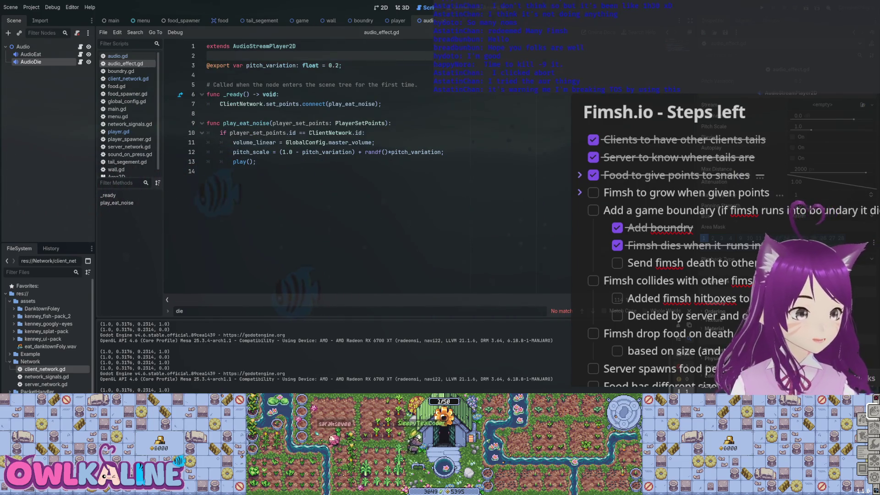